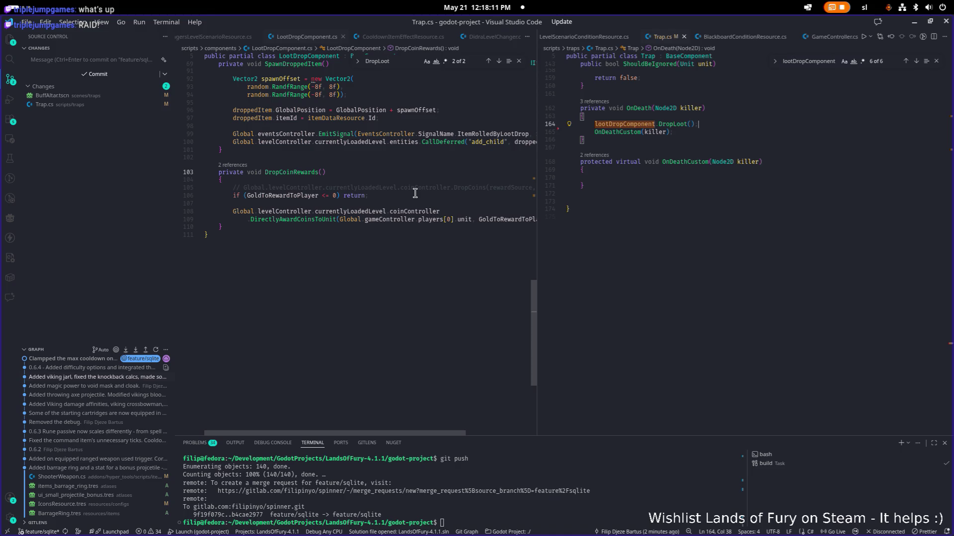
- Leave LootDropComponent.cs unchanged and bring the Atomcraft Steam store page in Brave to the front
{"action": "left_click", "coordinate": [343, 241]}
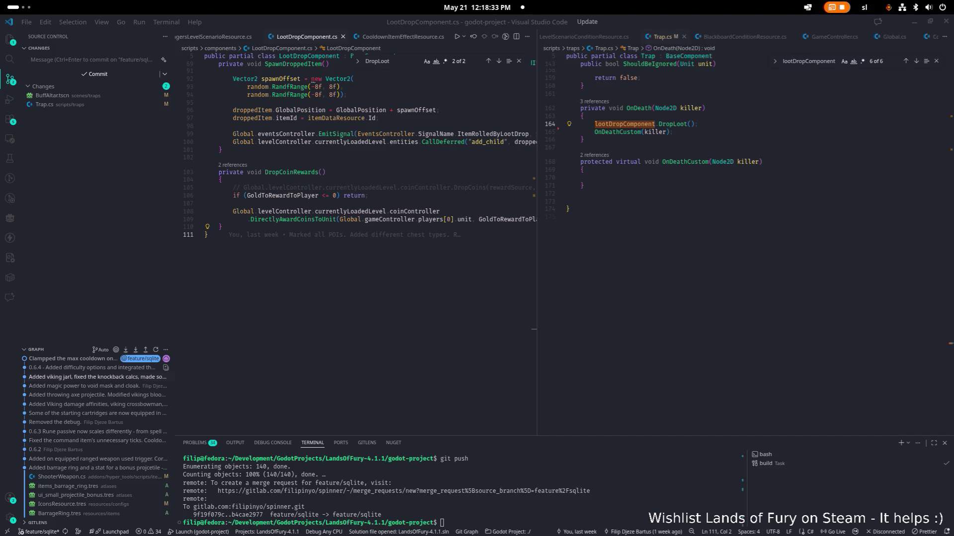
{"action": "key", "text": "alt+Tab"}
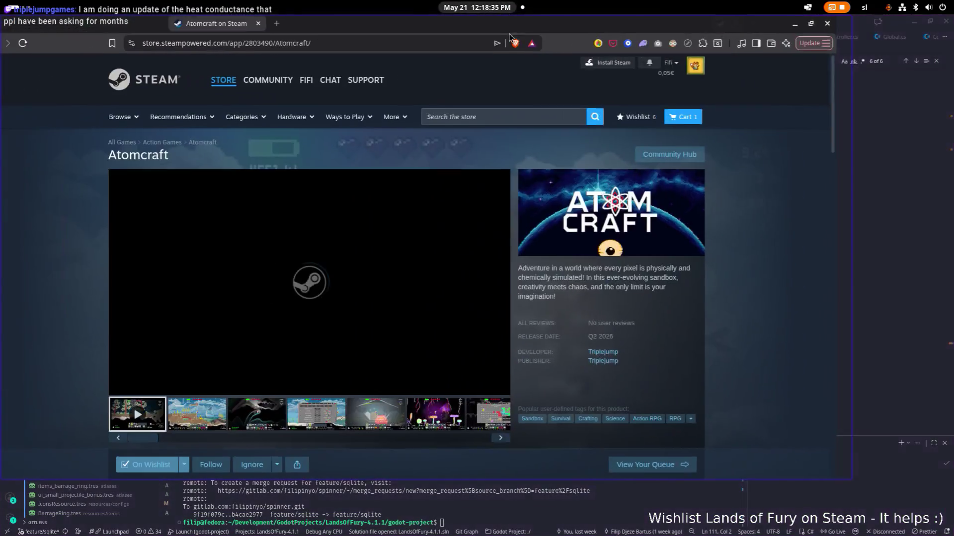
- Maximize Brave and play the Atomcraft gameplay trailer in fullscreen
{"action": "double_click", "coordinate": [749, 23]}
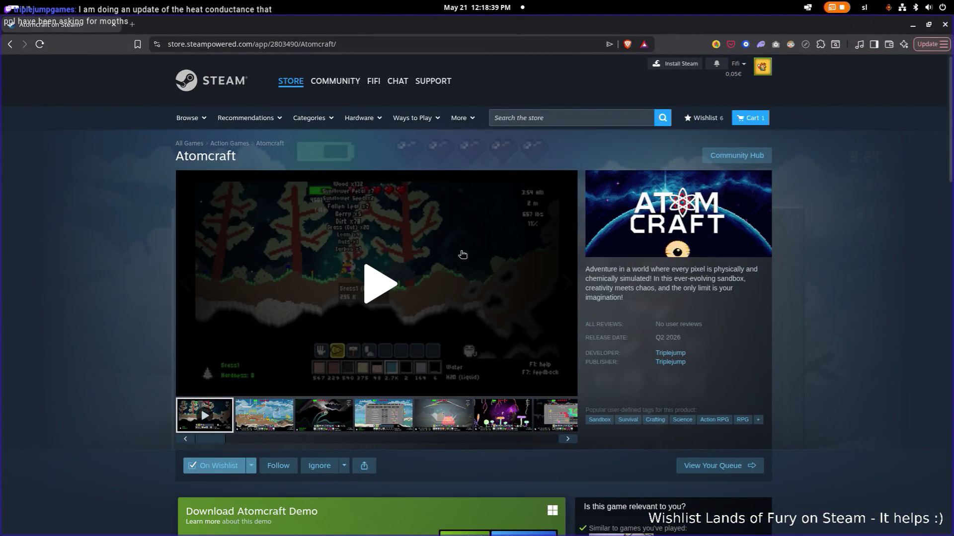
{"action": "left_click", "coordinate": [391, 296]}
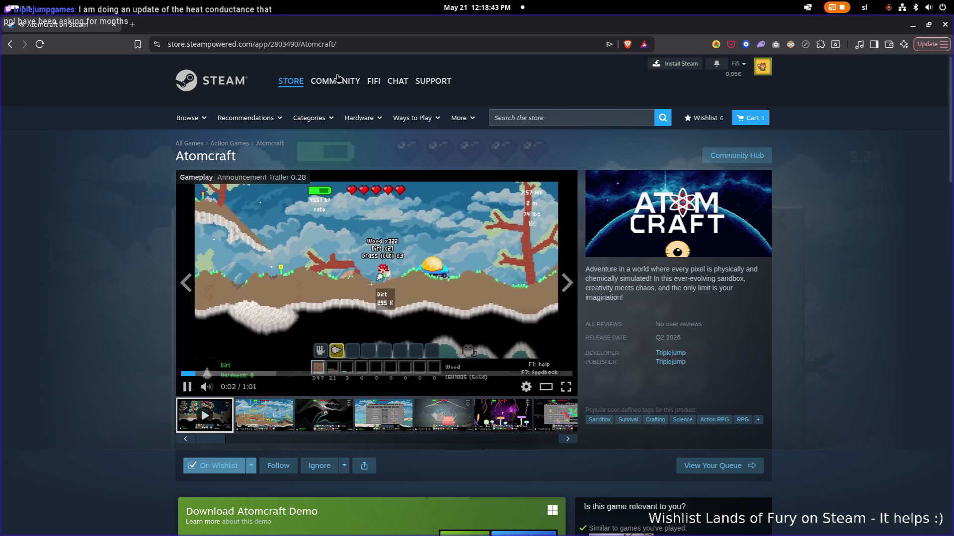
{"action": "left_click", "coordinate": [362, 45]}
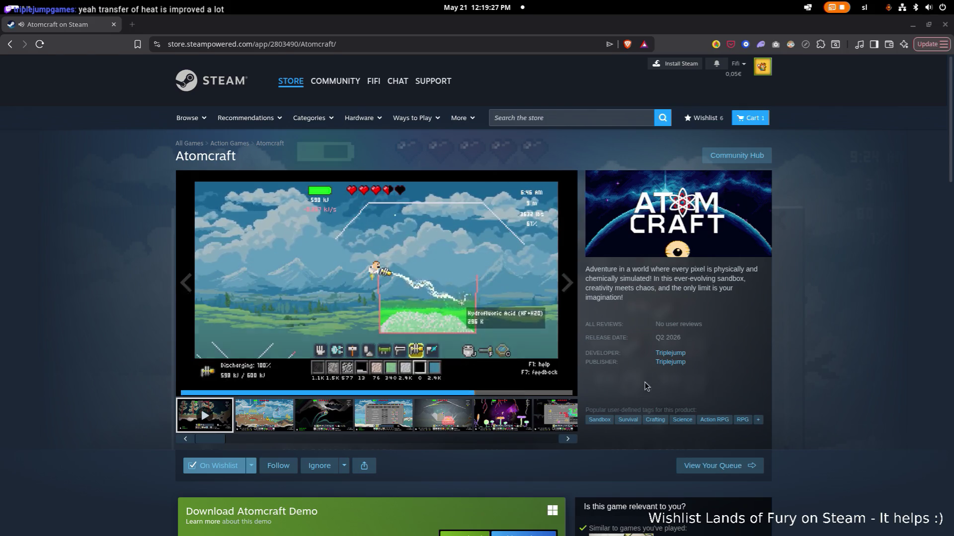
{"action": "left_click", "coordinate": [569, 387]}
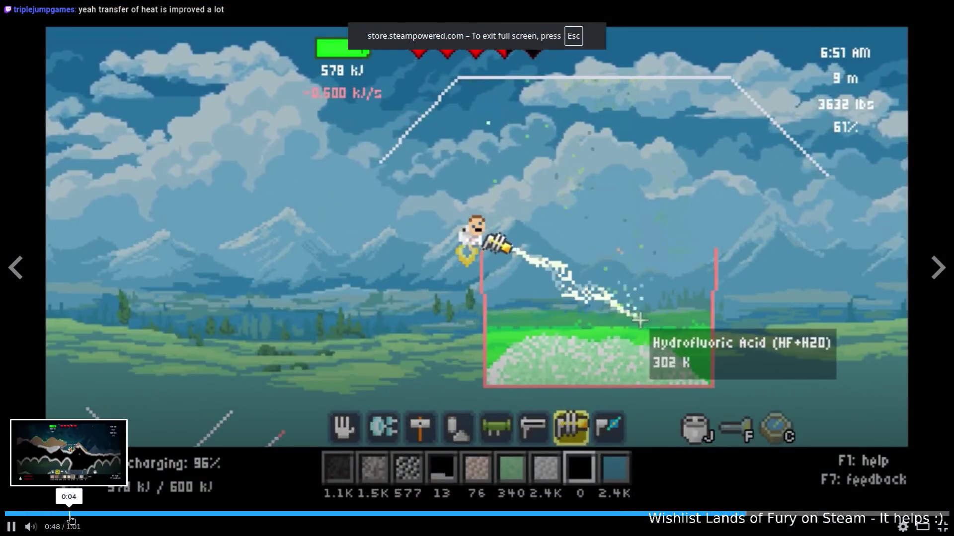
- Seek the trailer back to 0:04, pause on the cave scene, then resume playback
{"action": "left_click", "coordinate": [68, 514]}
{"action": "left_click", "coordinate": [11, 528]}
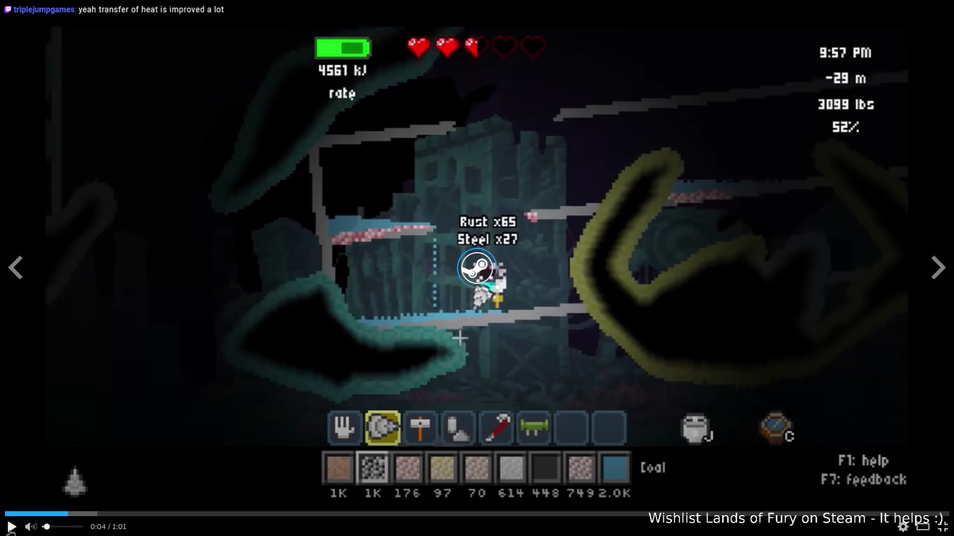
{"action": "left_click", "coordinate": [11, 527]}
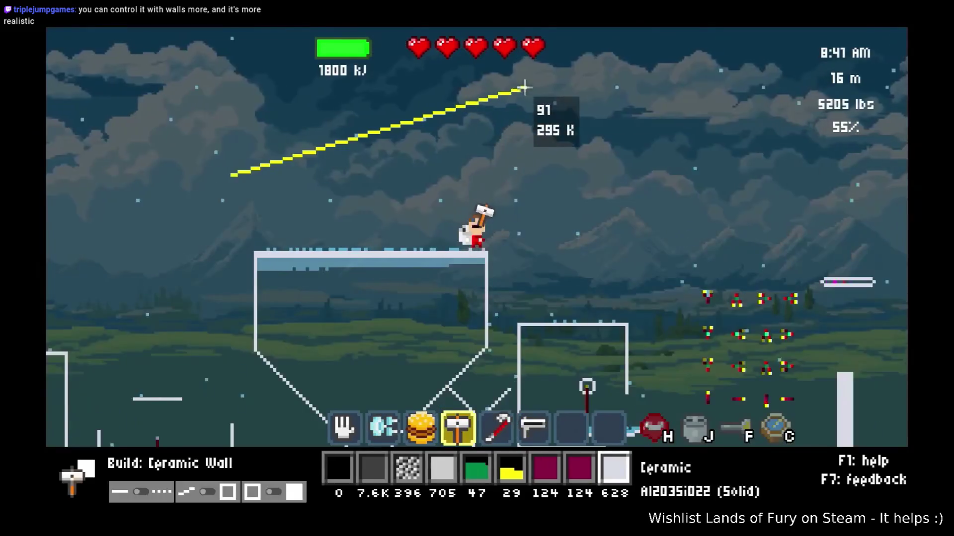
- Rewind the trailer from 0:40, pause on the mountain scene, resume, then exit fullscreen
{"action": "mouse_move", "coordinate": [391, 207]}
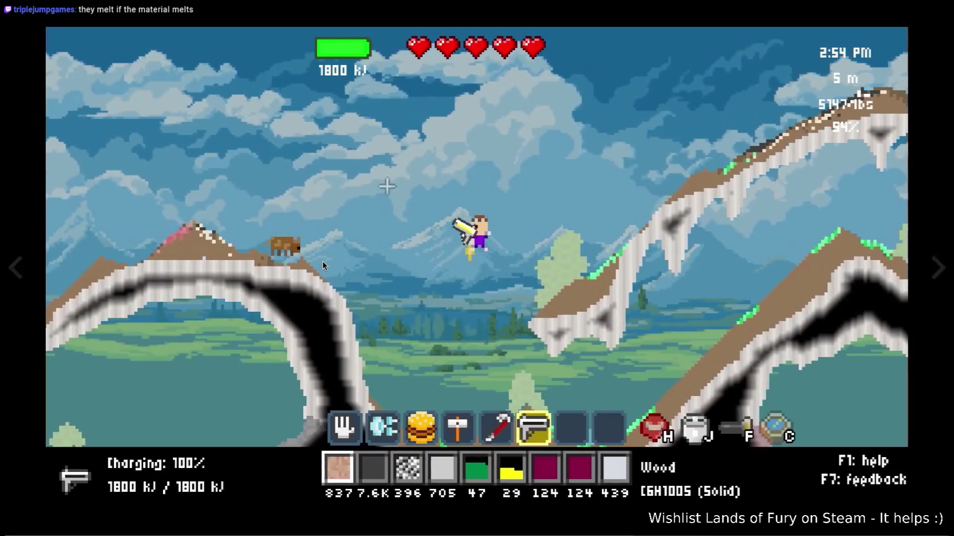
{"action": "mouse_move", "coordinate": [304, 273]}
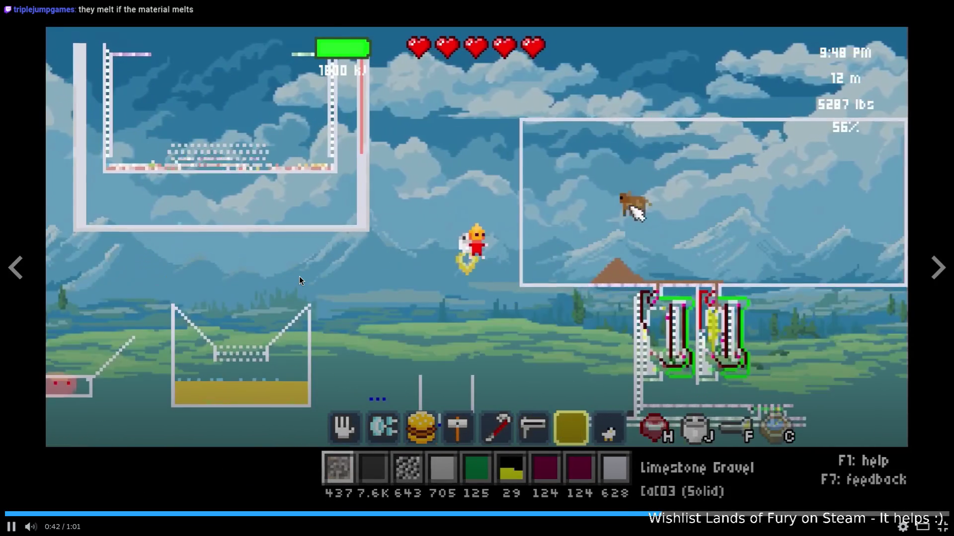
{"action": "left_click", "coordinate": [628, 515]}
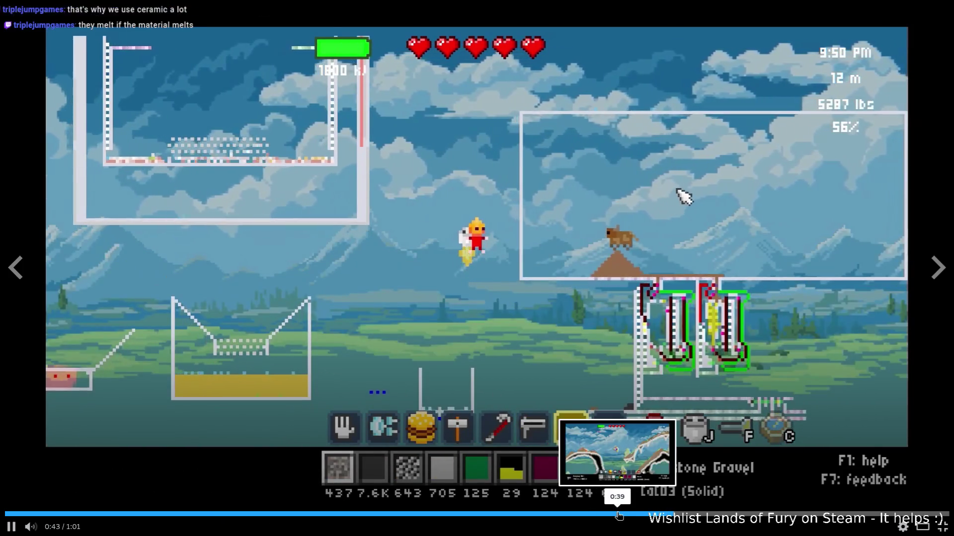
{"action": "left_click", "coordinate": [618, 515]}
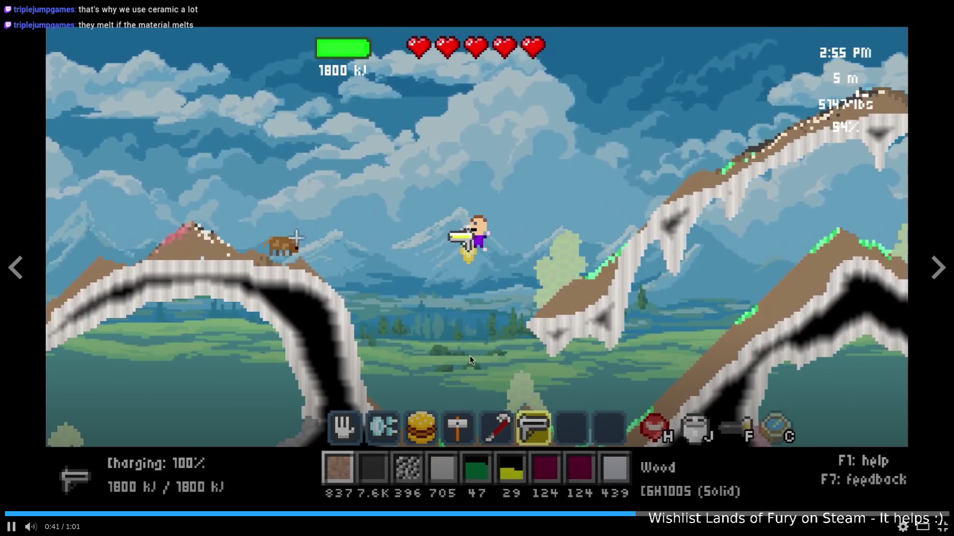
{"action": "left_click", "coordinate": [312, 268]}
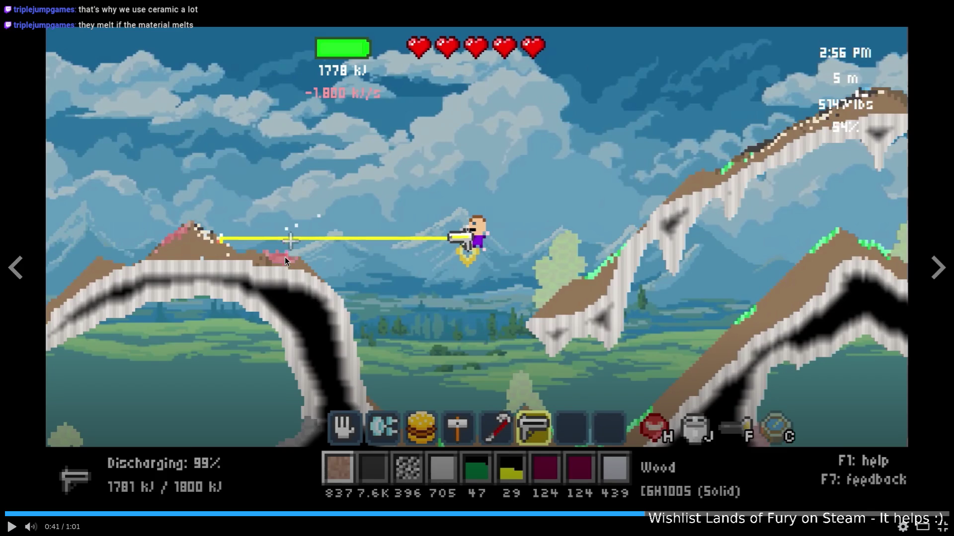
{"action": "left_click", "coordinate": [291, 262]}
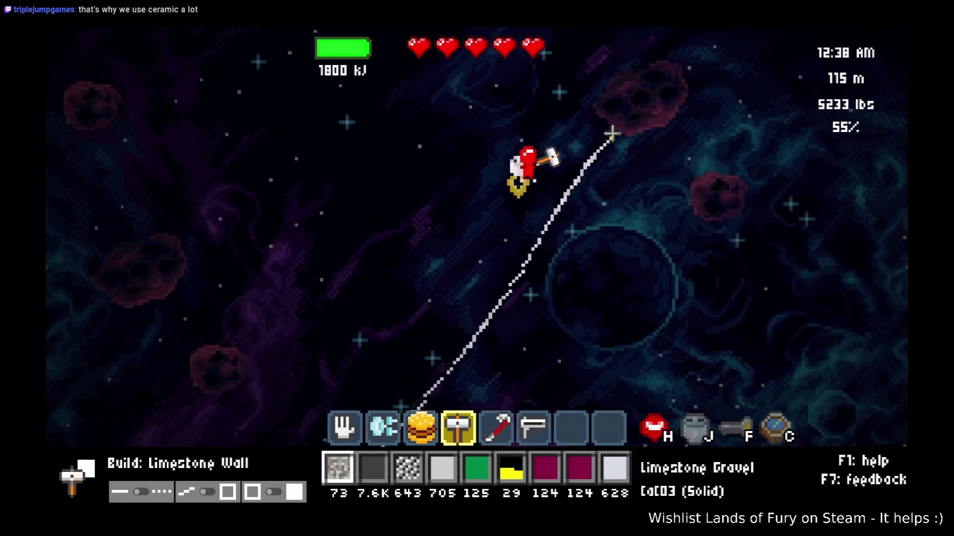
{"action": "mouse_move", "coordinate": [293, 365]}
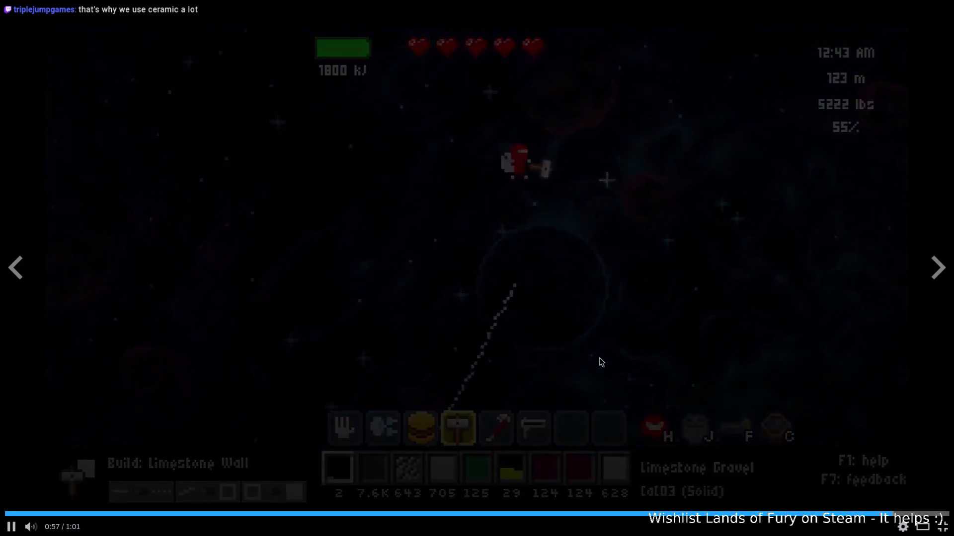
{"action": "left_click", "coordinate": [943, 528]}
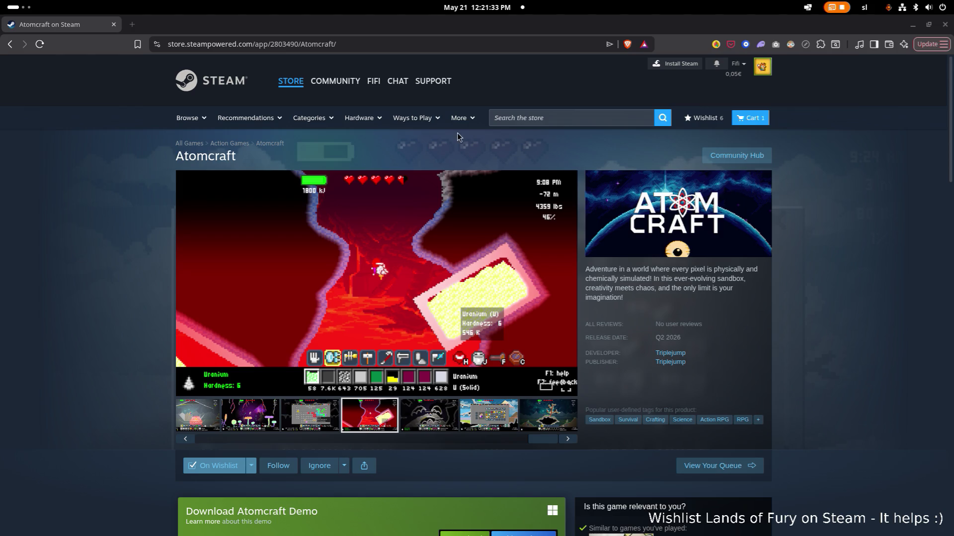
- Minimize Brave so Visual Studio Code with LootDropComponent.cs shows again
{"action": "left_click", "coordinate": [913, 28]}
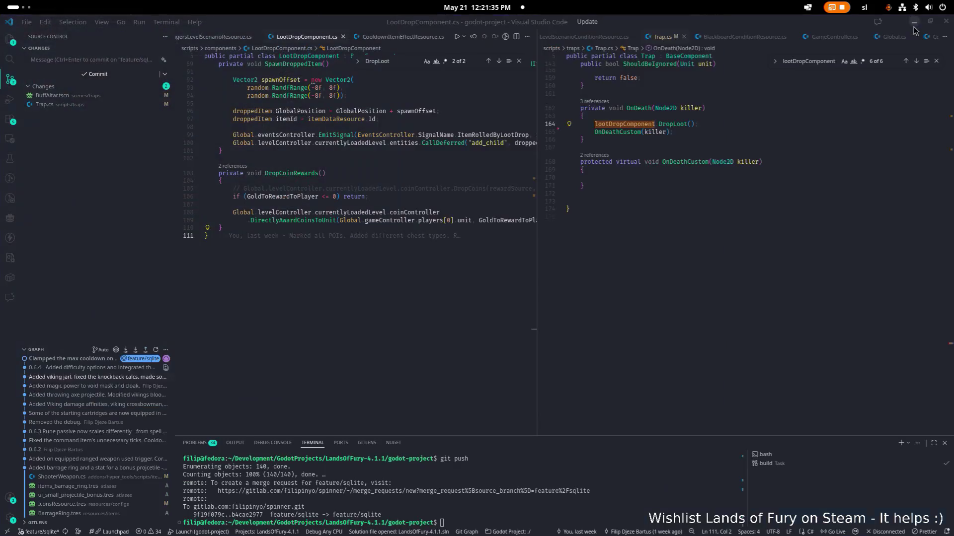
- In Godot, recentre the MovementSpeedAltar sprite in the 2D view and run the project
{"action": "key", "text": "alt+Tab"}
{"action": "key", "text": "alt+Tab"}
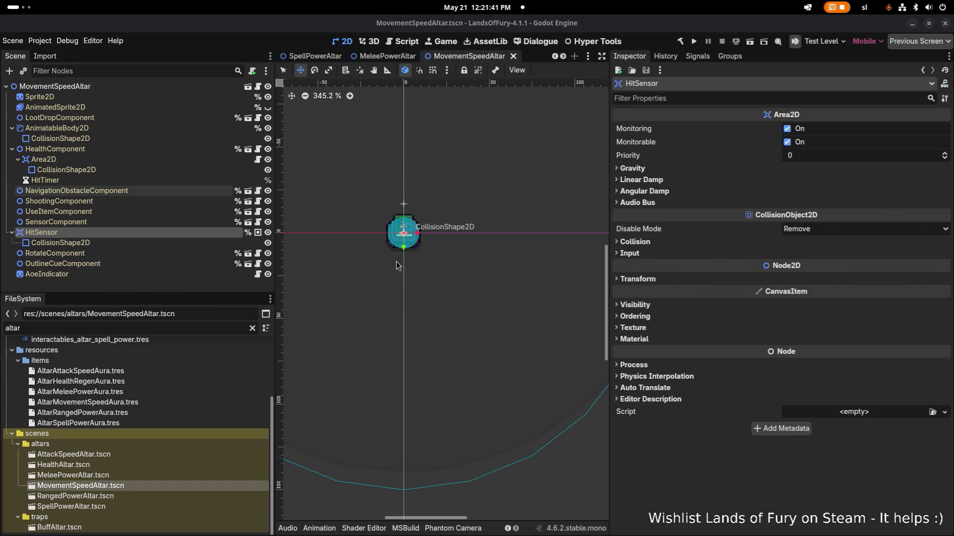
{"action": "scroll", "coordinate": [415, 233], "scroll_direction": "up", "scroll_amount": 2}
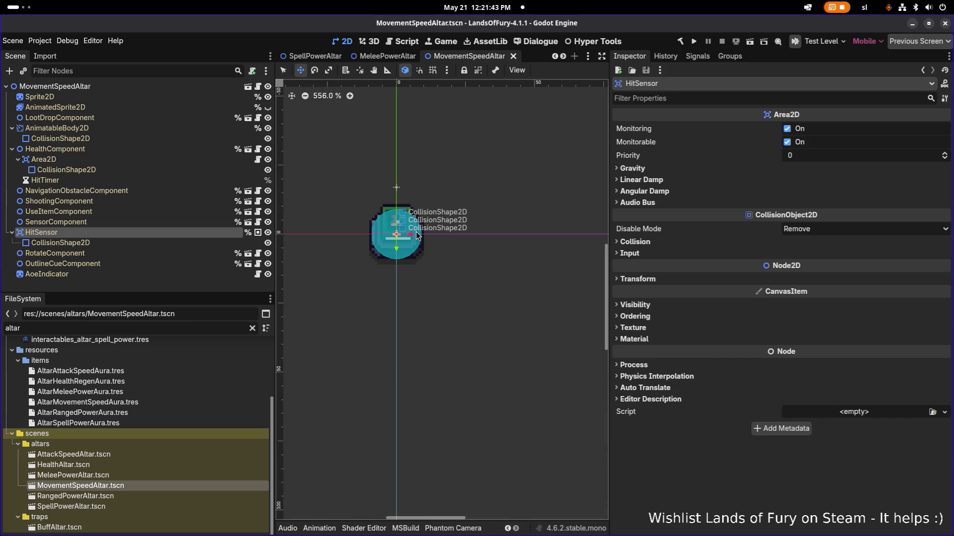
{"action": "left_click_drag", "start_coordinate": [408, 217], "coordinate": [462, 224]}
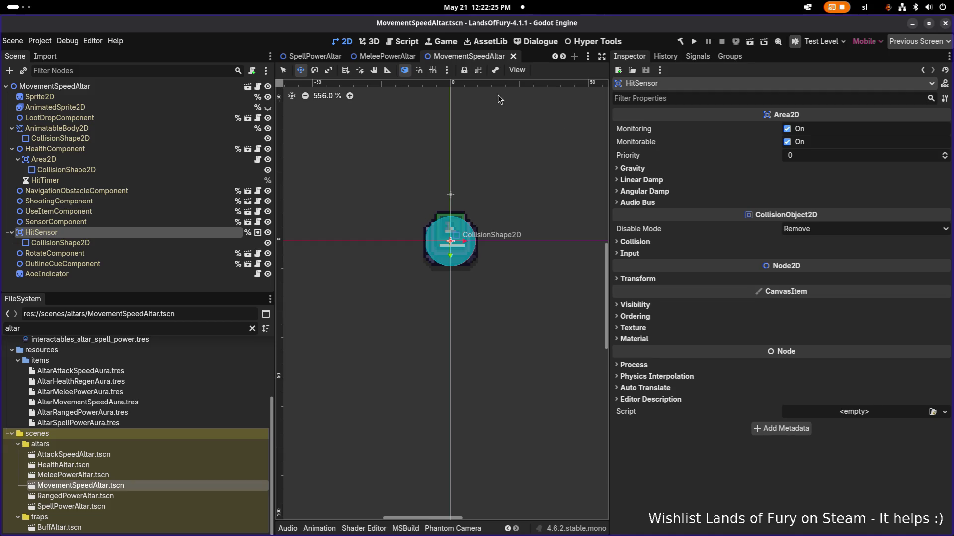
{"action": "left_click", "coordinate": [694, 42]}
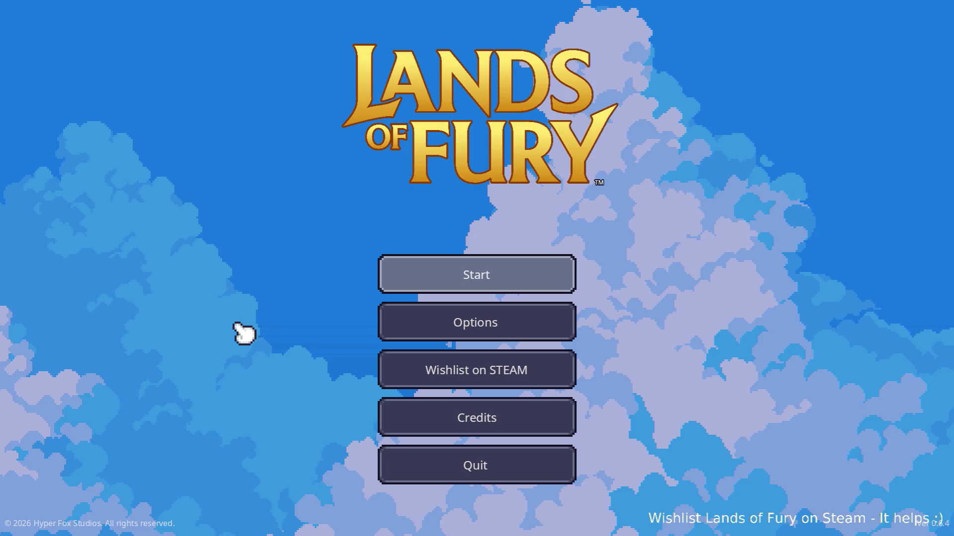
- Start Lands of Fury with the first profile and equip the Rusty Sword in hotbar slot 1
{"action": "left_click", "coordinate": [426, 284]}
{"action": "left_click", "coordinate": [439, 277]}
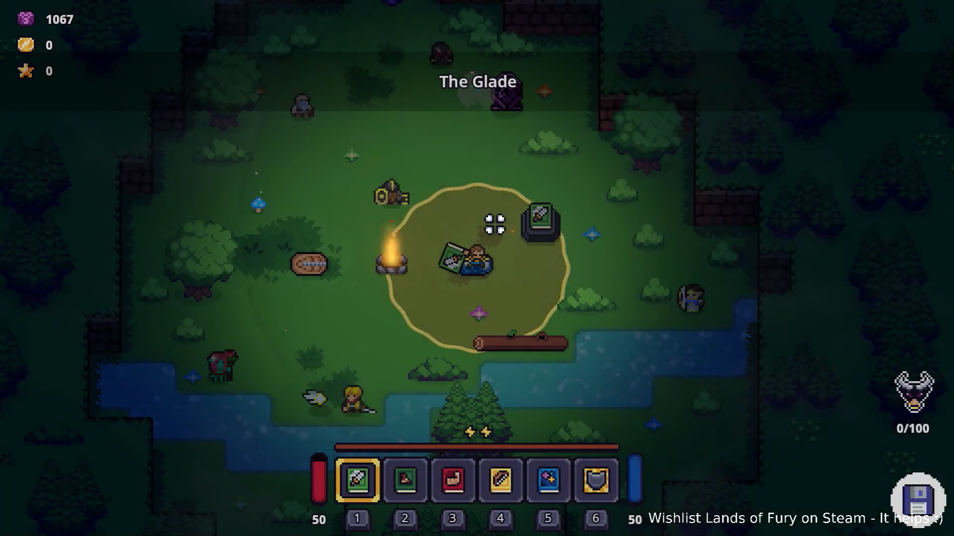
{"action": "key", "text": "i"}
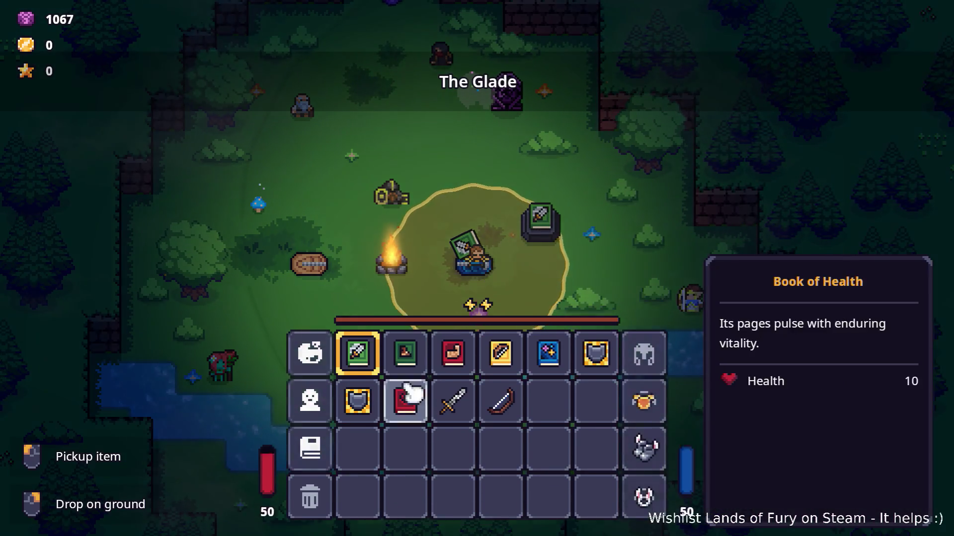
{"action": "left_click_drag", "start_coordinate": [470, 428], "coordinate": [357, 361]}
{"action": "key", "text": "i"}
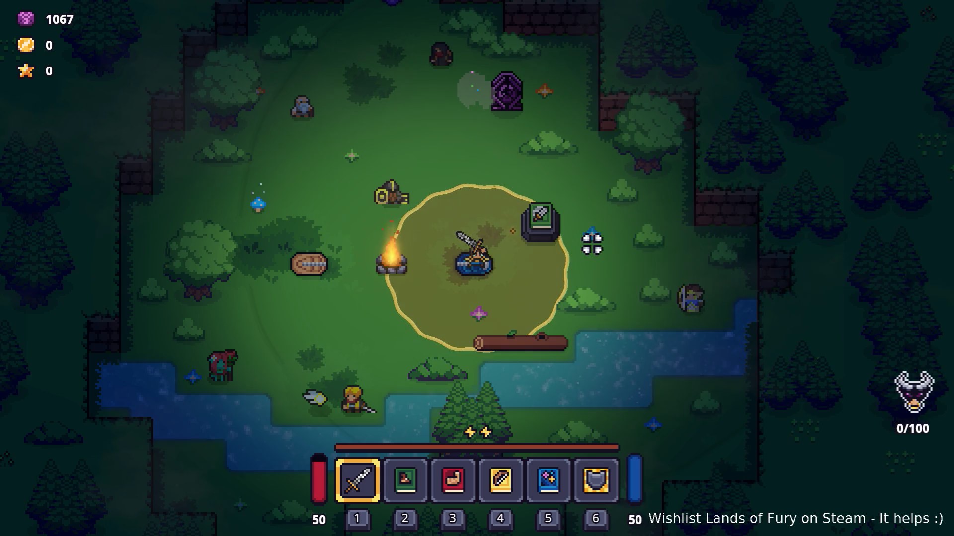
- Swing the sword several times, then switch back to the code editor workspace
{"action": "left_click", "coordinate": [592, 238]}
{"action": "left_click", "coordinate": [591, 244]}
{"action": "left_click", "coordinate": [592, 247]}
{"action": "left_click", "coordinate": [591, 247]}
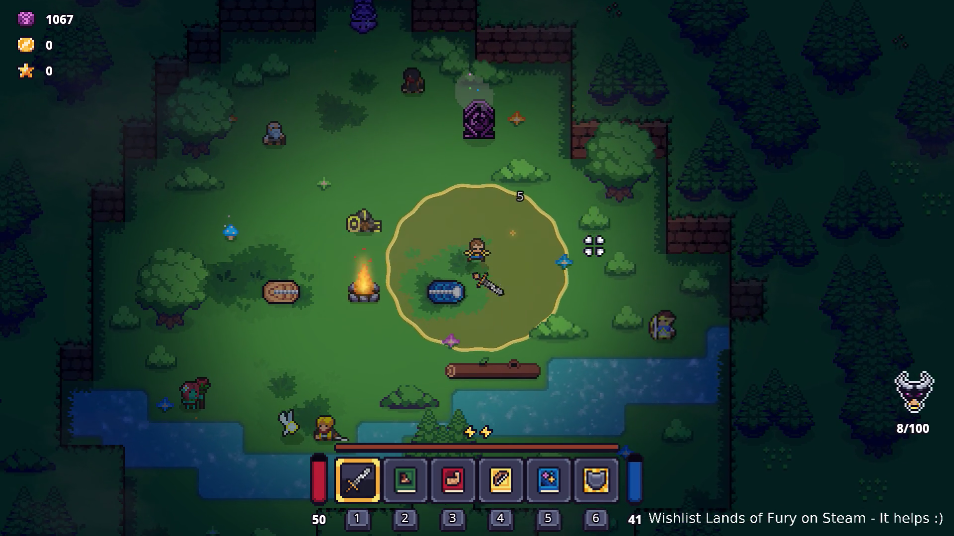
{"action": "left_click", "coordinate": [580, 246]}
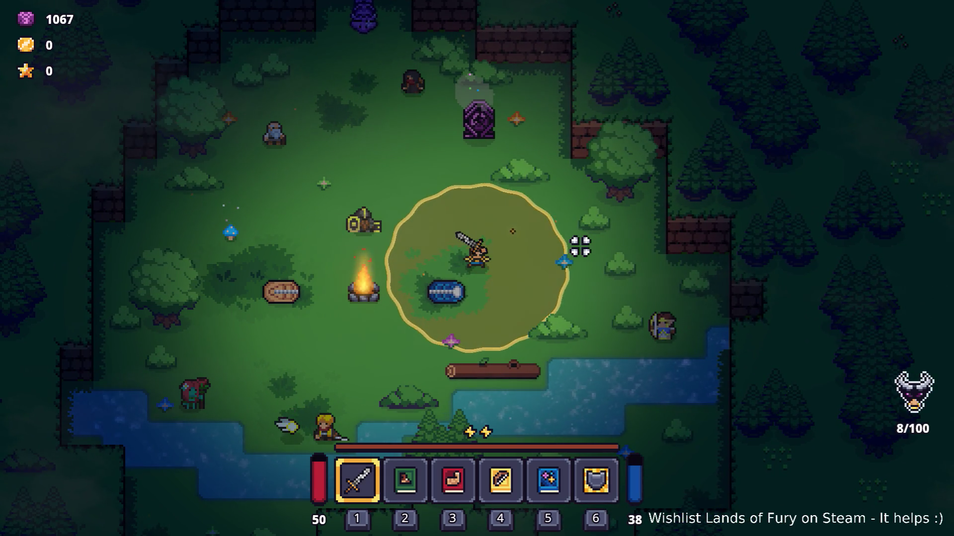
{"action": "key", "text": "super+Page_Down"}
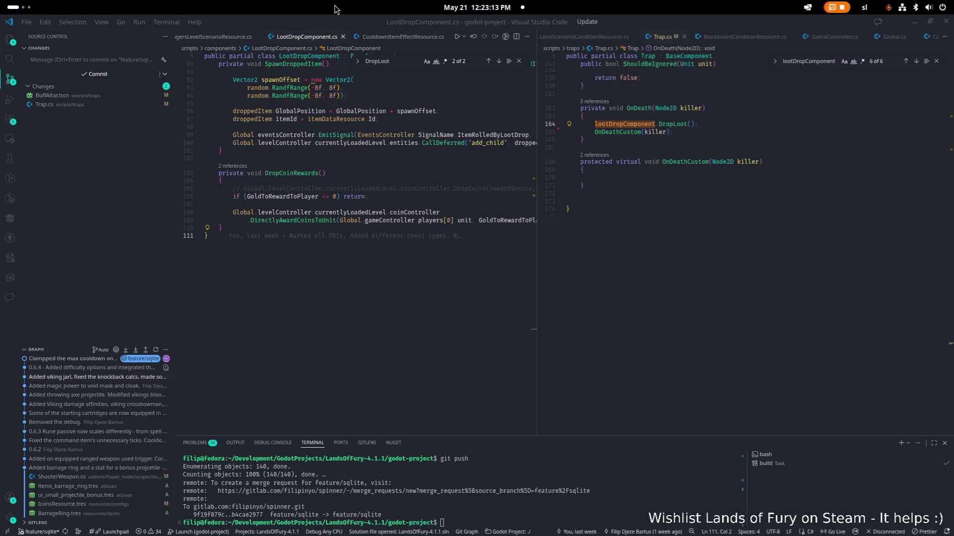
- Search Trap.cs for OnDeath and step through its matches
{"action": "left_click", "coordinate": [638, 105]}
{"action": "double_click", "coordinate": [641, 108]}
{"action": "key", "text": "ctrl+f"}
{"action": "key", "text": "Return"}
{"action": "key", "text": "Return"}
{"action": "key", "text": "Return"}
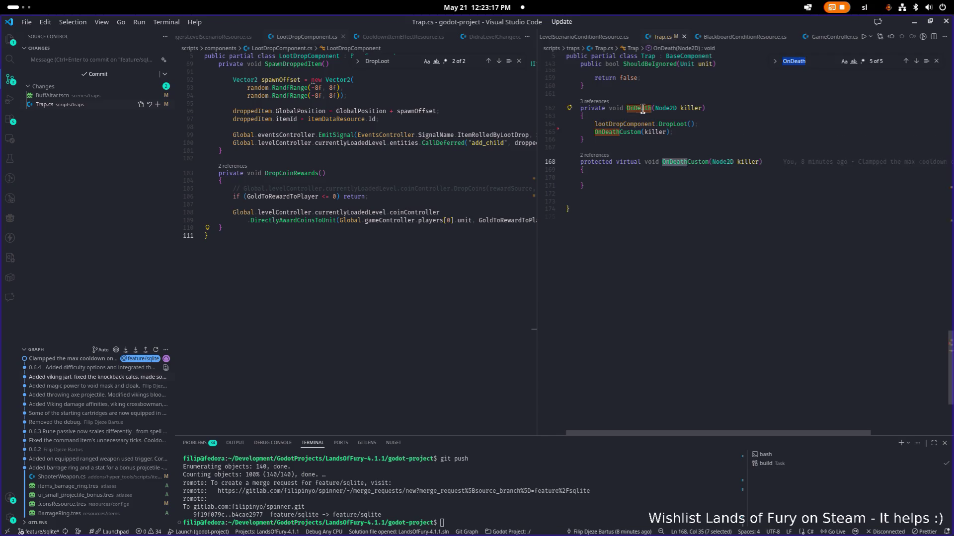
- Drag the VS Code window off the left edge to reveal Translations.csv in Calc
{"action": "key", "text": "alt+Tab"}
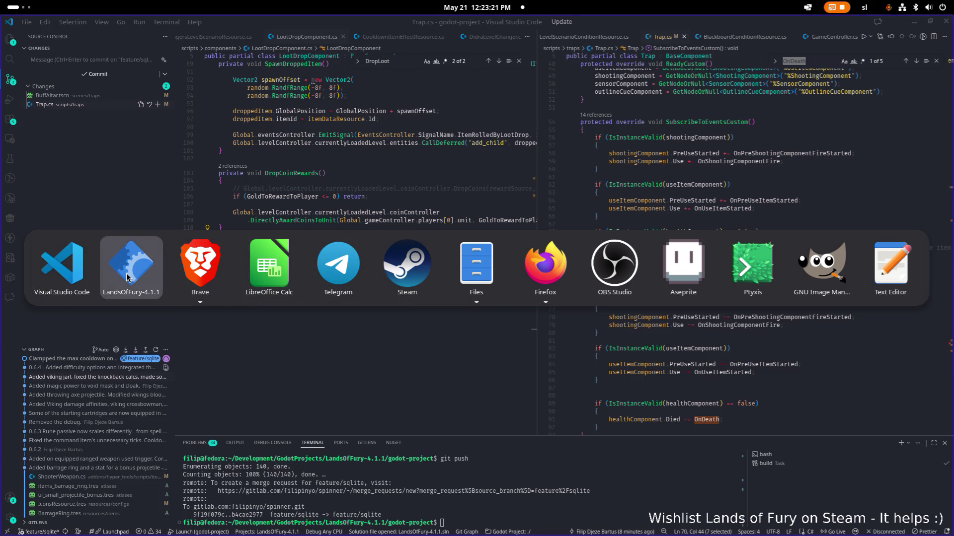
{"action": "key", "text": "Escape"}
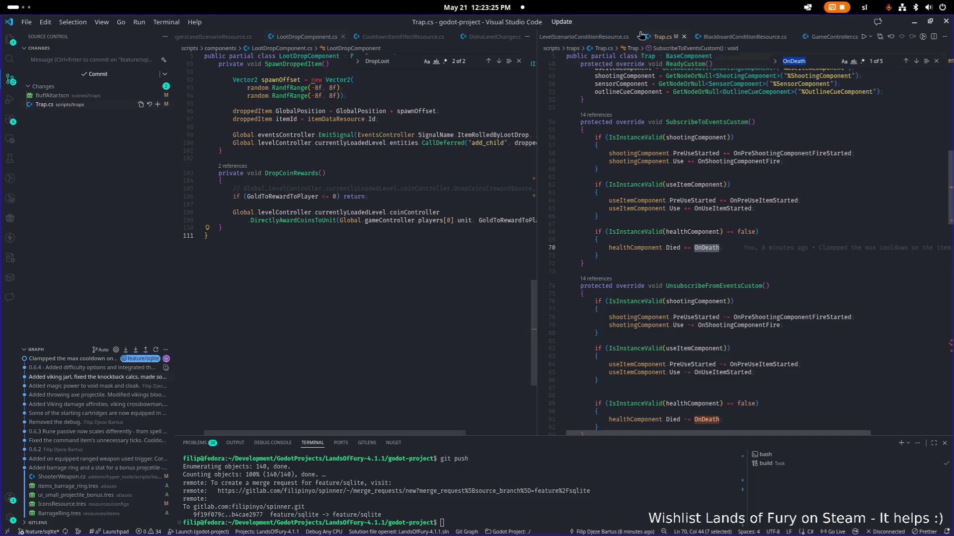
{"action": "left_click_drag", "start_coordinate": [639, 24], "coordinate": [0, 129]}
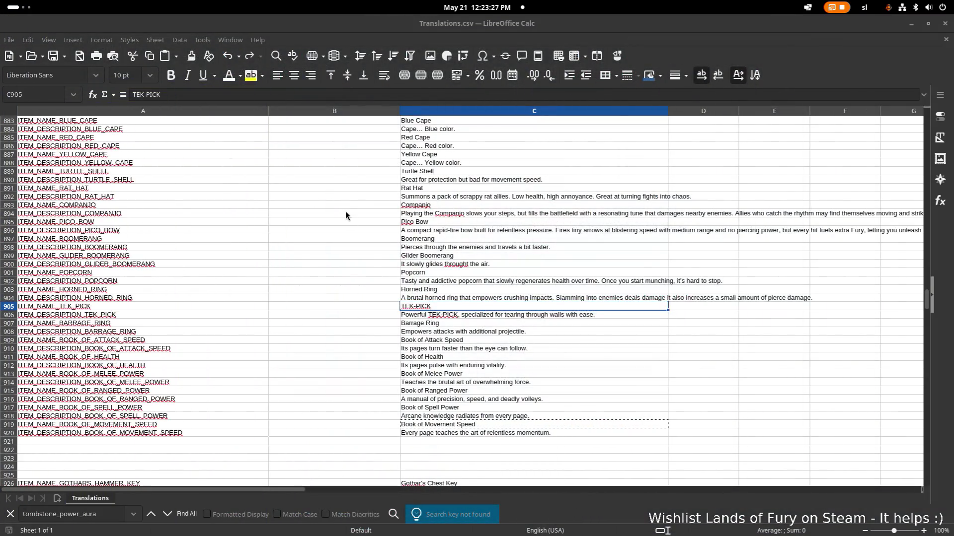
- In the terminal, stop Godot with Ctrl+C and relaunch it with the previous command
{"action": "key", "text": "alt+Tab"}
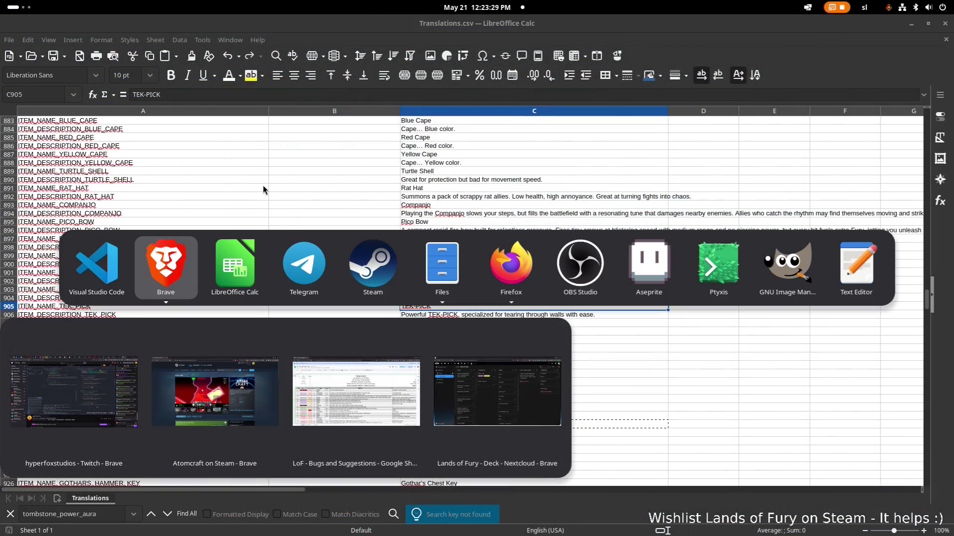
{"action": "key", "text": "alt+Tab"}
{"action": "key", "text": "alt+Tab"}
{"action": "key", "text": "alt+Tab"}
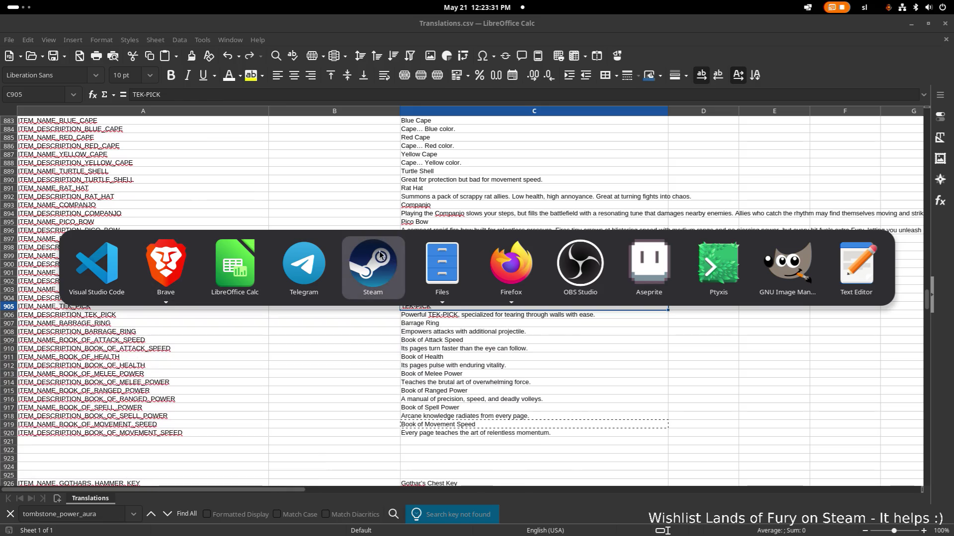
{"action": "key", "text": "Escape"}
{"action": "key", "text": "alt+Tab"}
{"action": "key", "text": "alt+Tab"}
{"action": "key", "text": "alt+Tab"}
{"action": "key", "text": "alt+Tab"}
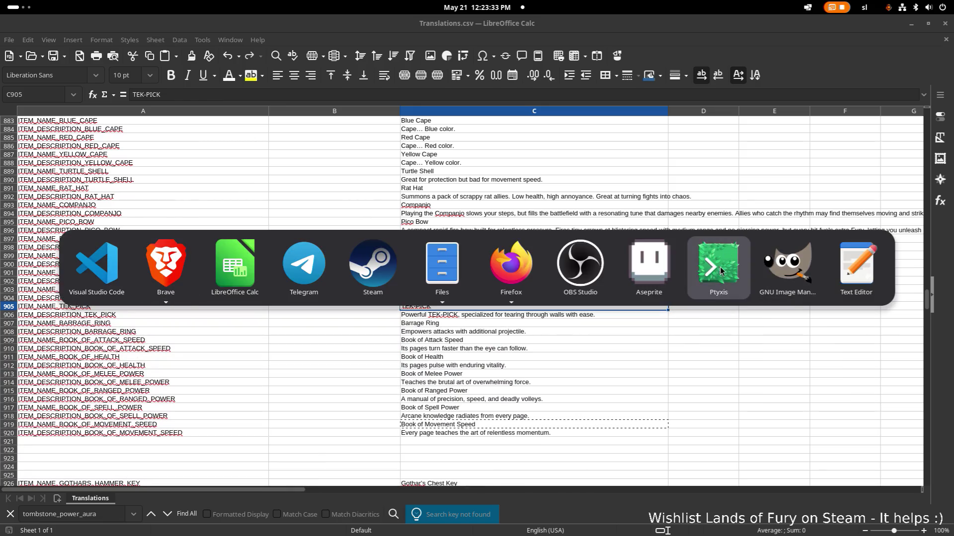
{"action": "key", "text": "ctrl+c"}
{"action": "key", "text": "Up"}
{"action": "key", "text": "Return"}
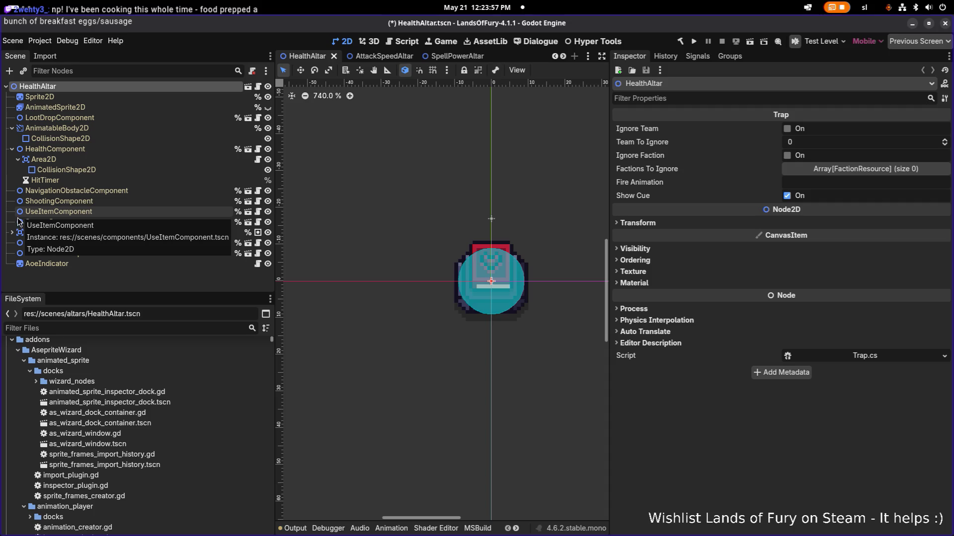
- Confirm HealthAltar's LootDropComponent loot table holds only book_of_health, then return to Trap.cs
{"action": "left_click", "coordinate": [230, 329]}
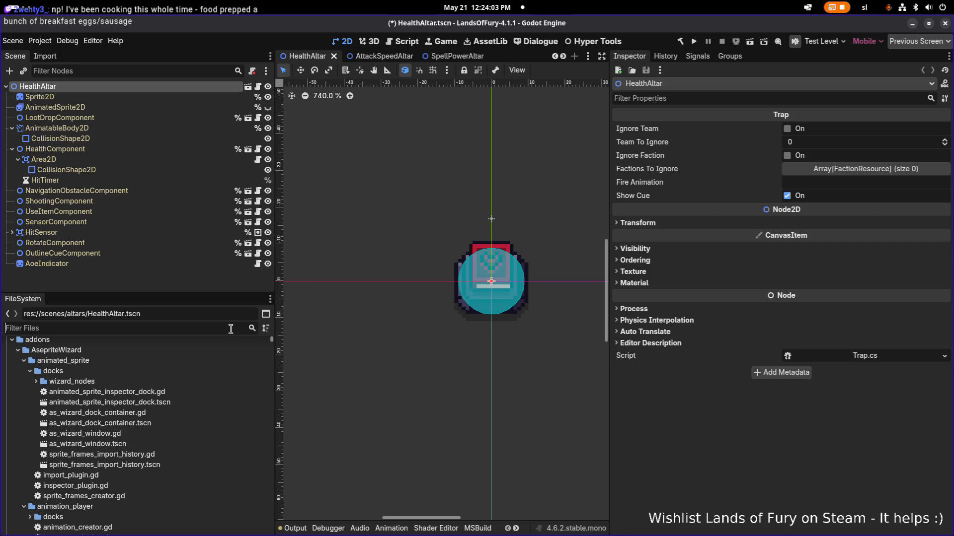
{"action": "left_click", "coordinate": [180, 120]}
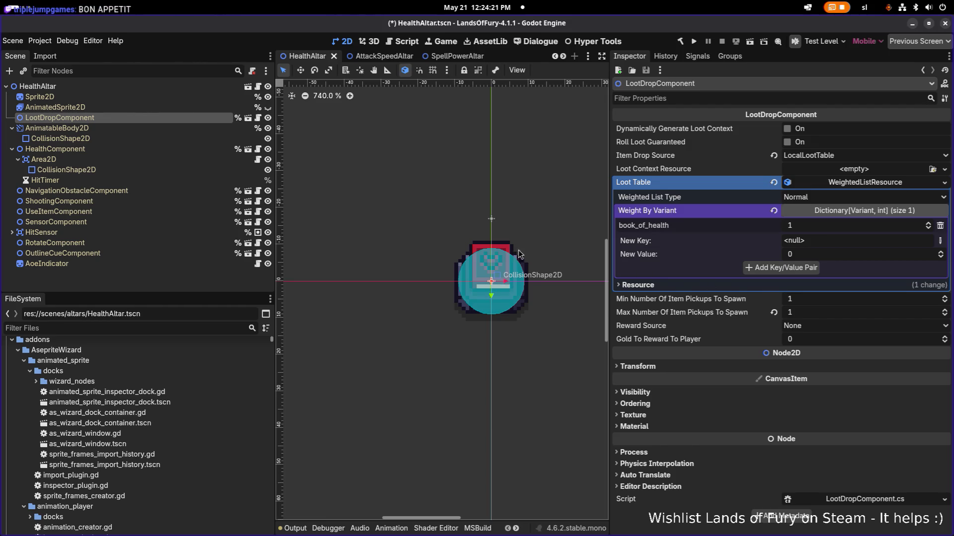
{"action": "key", "text": "alt+Tab"}
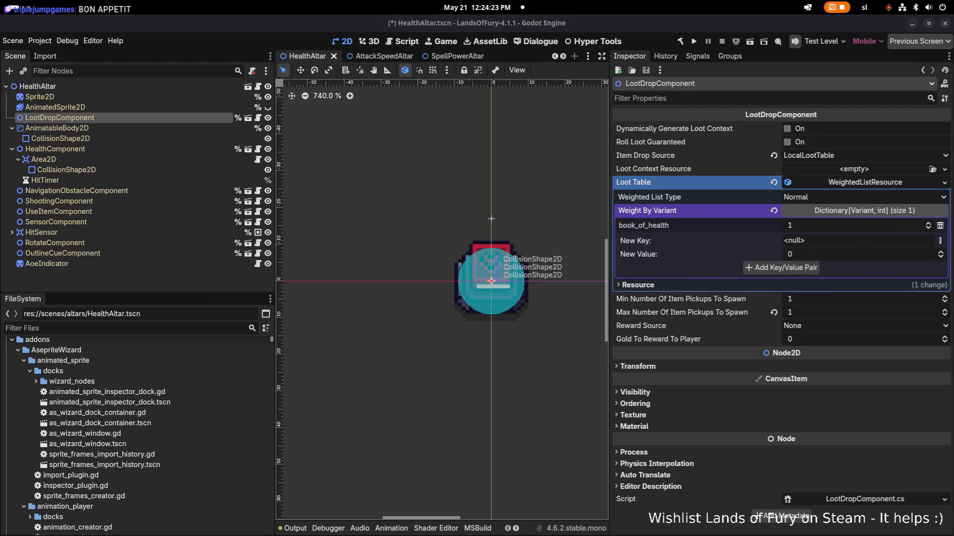
{"action": "left_click", "coordinate": [44, 87]}
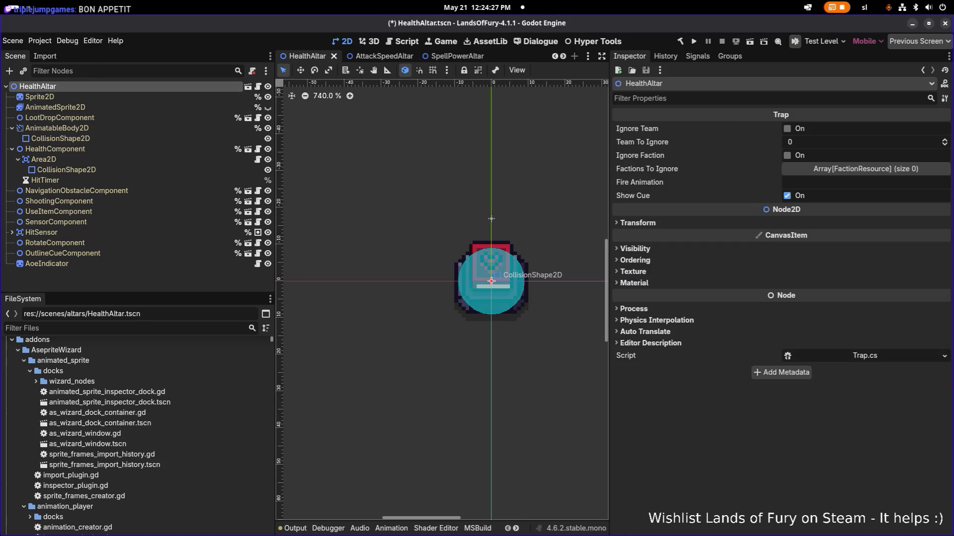
{"action": "key", "text": "alt+Tab"}
{"action": "scroll", "coordinate": [655, 198], "scroll_direction": "up", "scroll_amount": 2}
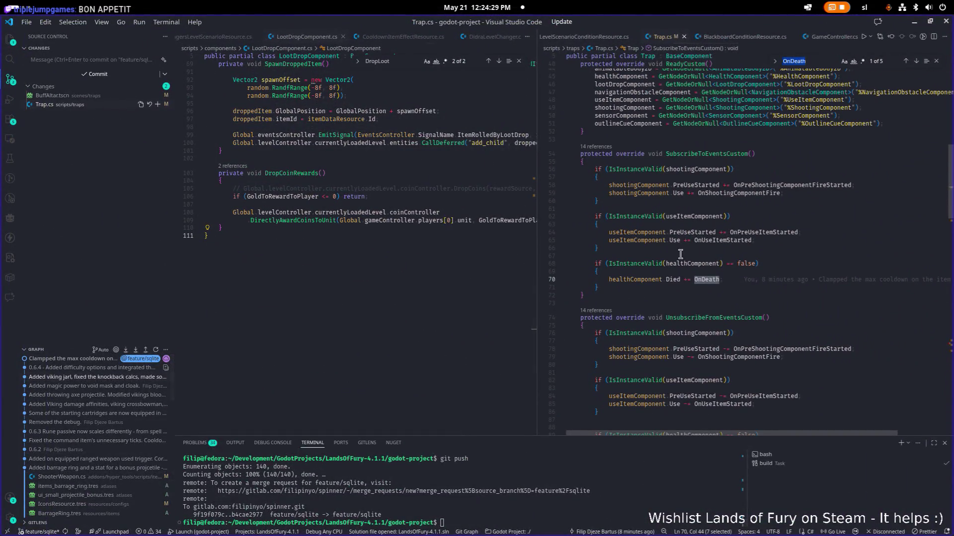
- Remove '== false' from the healthComponent checks on lines 68 and 89, saving Trap.cs each time
{"action": "double_click", "coordinate": [688, 263]}
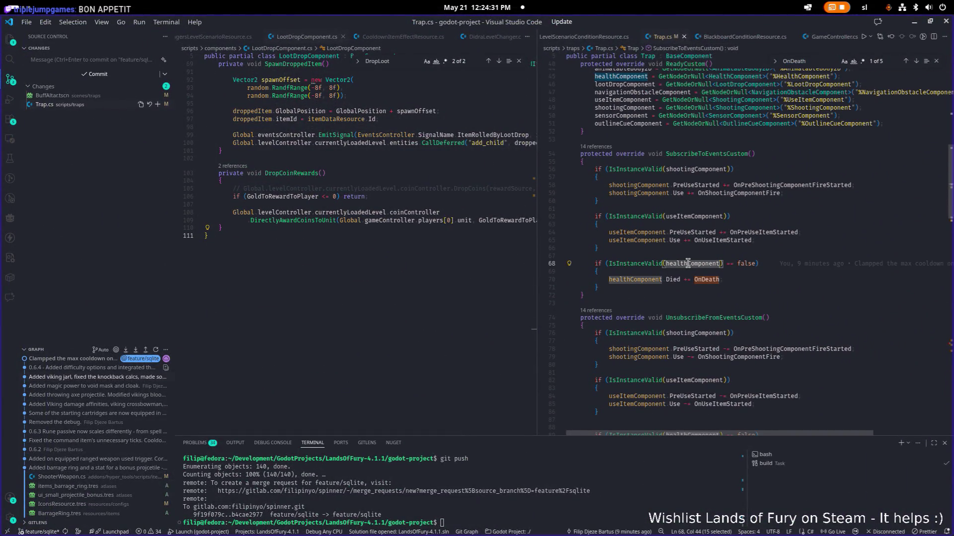
{"action": "double_click", "coordinate": [746, 263]}
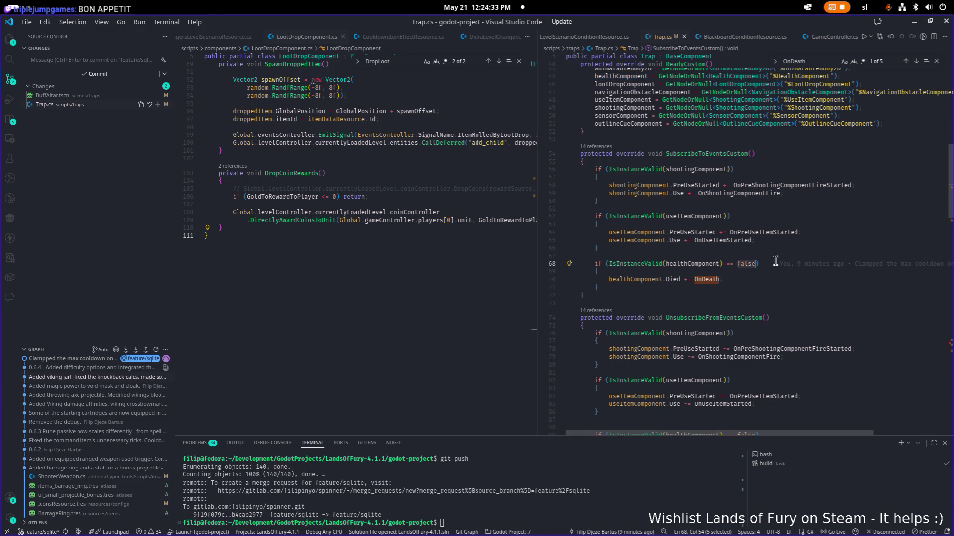
{"action": "key", "text": "BackSpace"}
{"action": "key", "text": "BackSpace"}
{"action": "key", "text": "BackSpace"}
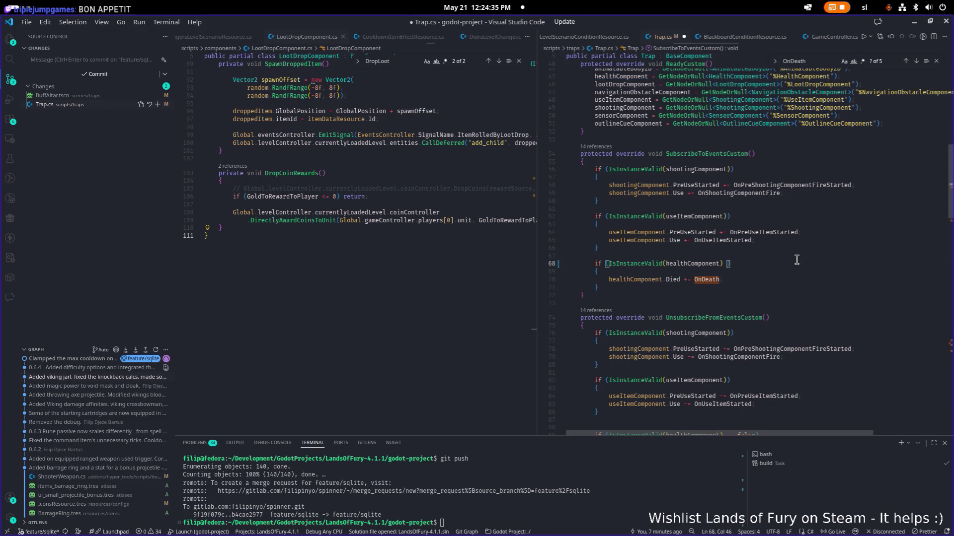
{"action": "key", "text": "ctrl+s"}
{"action": "scroll", "coordinate": [820, 265], "scroll_direction": "down", "scroll_amount": 3}
{"action": "double_click", "coordinate": [745, 375]}
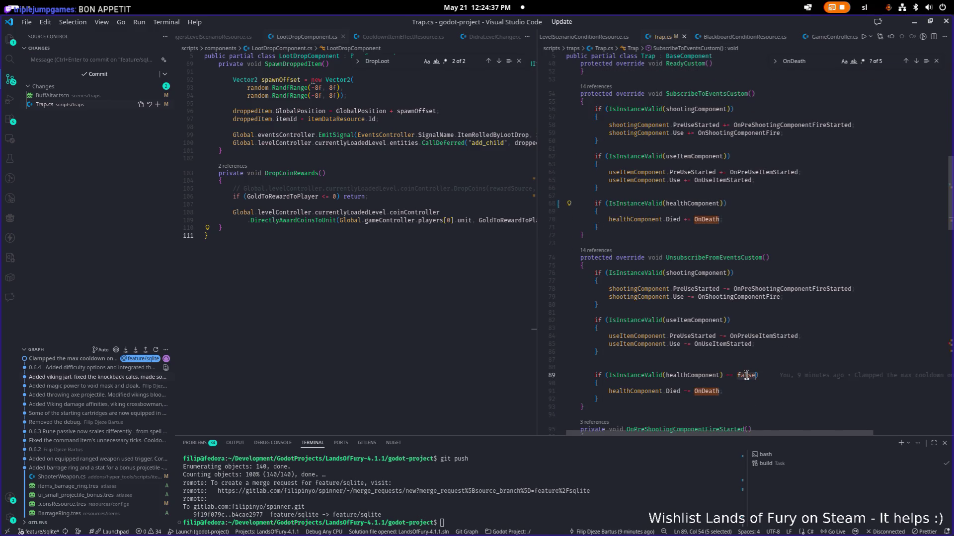
{"action": "key", "text": "BackSpace"}
{"action": "key", "text": "BackSpace"}
{"action": "key", "text": "BackSpace"}
{"action": "key", "text": "ctrl+s"}
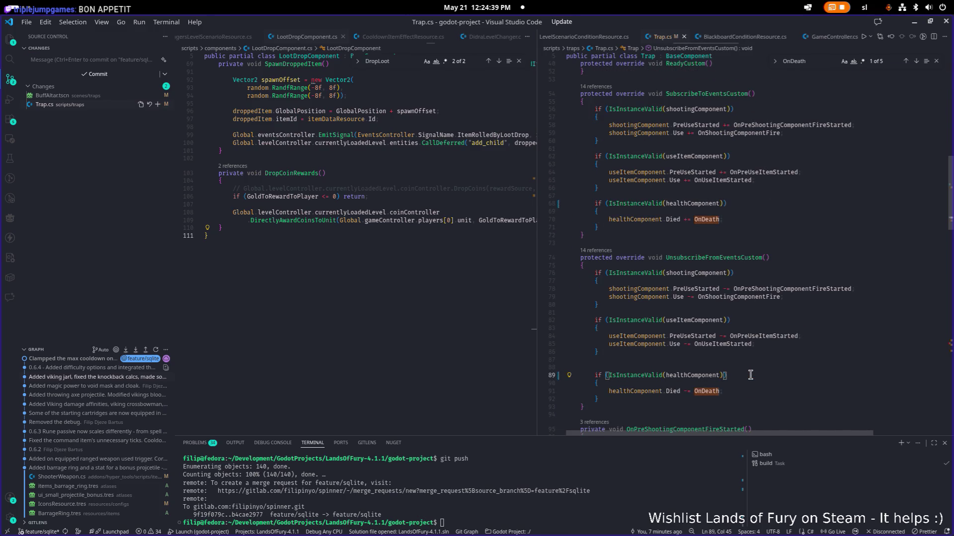
{"action": "left_click", "coordinate": [912, 25]}
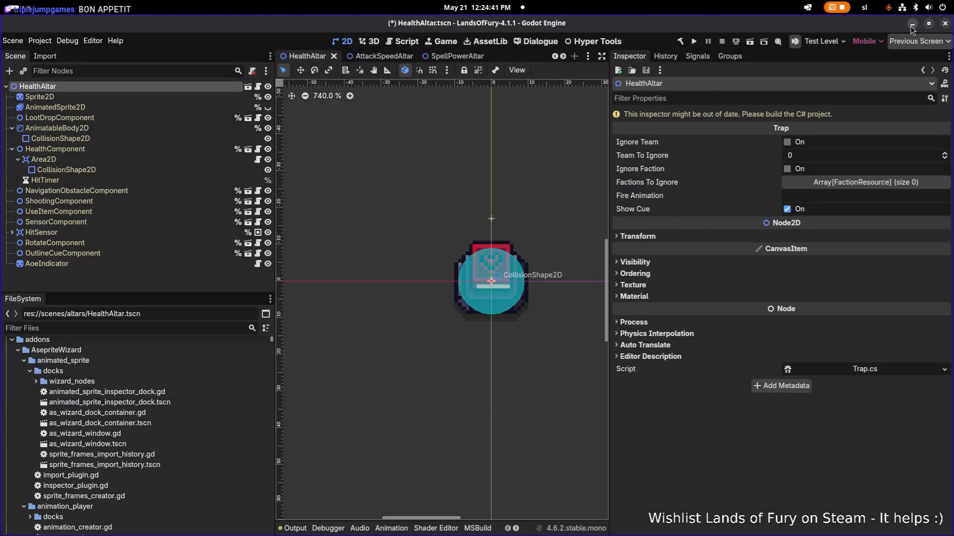
- Launch Lands of Fury, start a game, and move the Rusty Sword into hotbar slot 1
{"action": "left_click", "coordinate": [696, 43]}
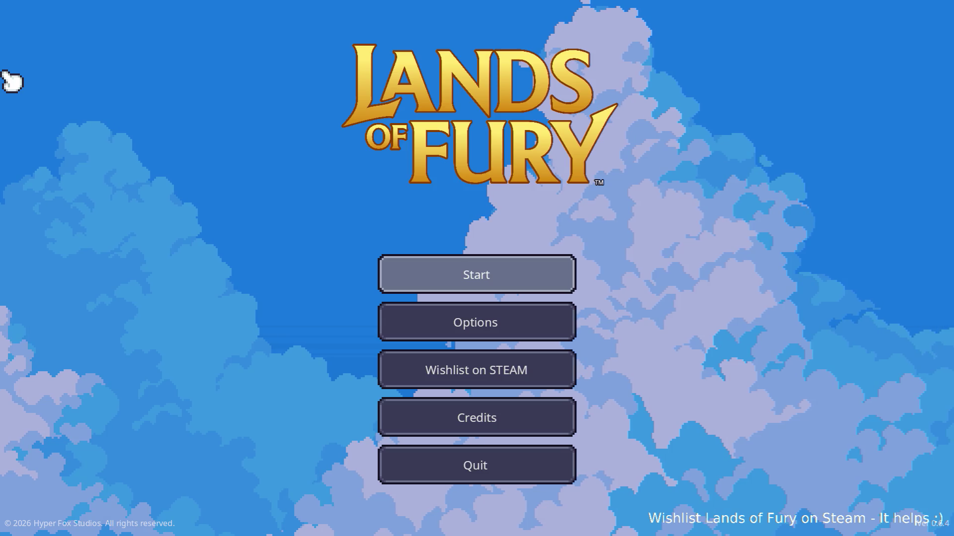
{"action": "key", "text": "Return"}
{"action": "key", "text": "Return"}
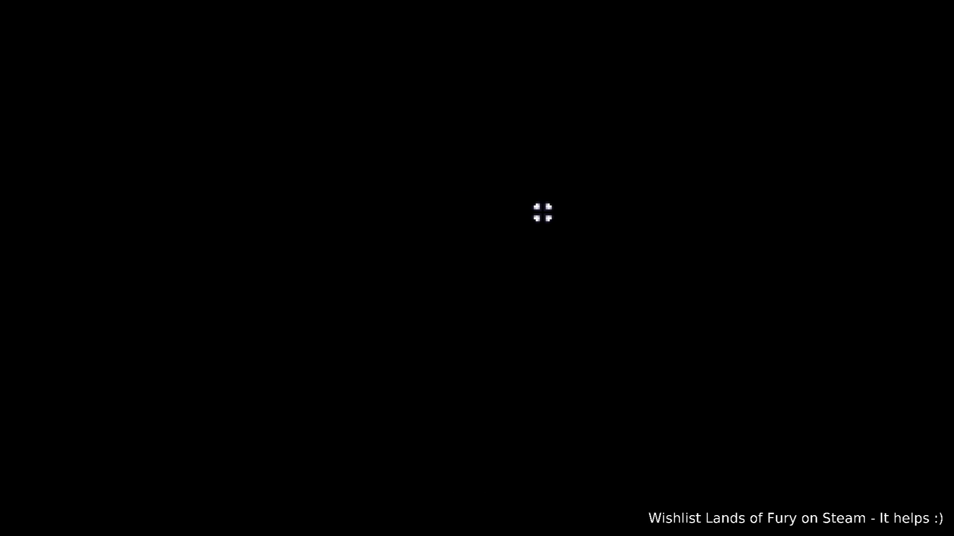
{"action": "key", "text": "i"}
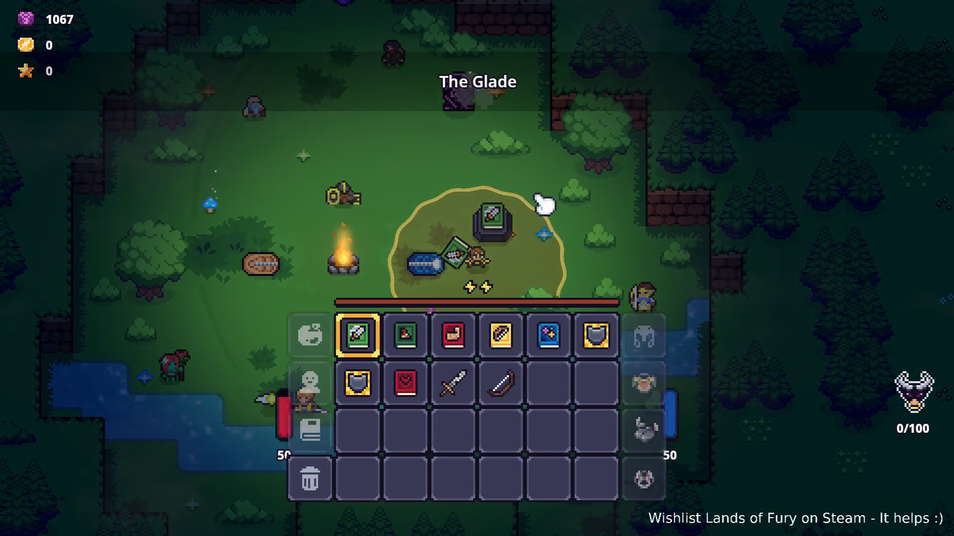
{"action": "left_click", "coordinate": [452, 385]}
{"action": "left_click", "coordinate": [362, 338]}
{"action": "key", "text": "i"}
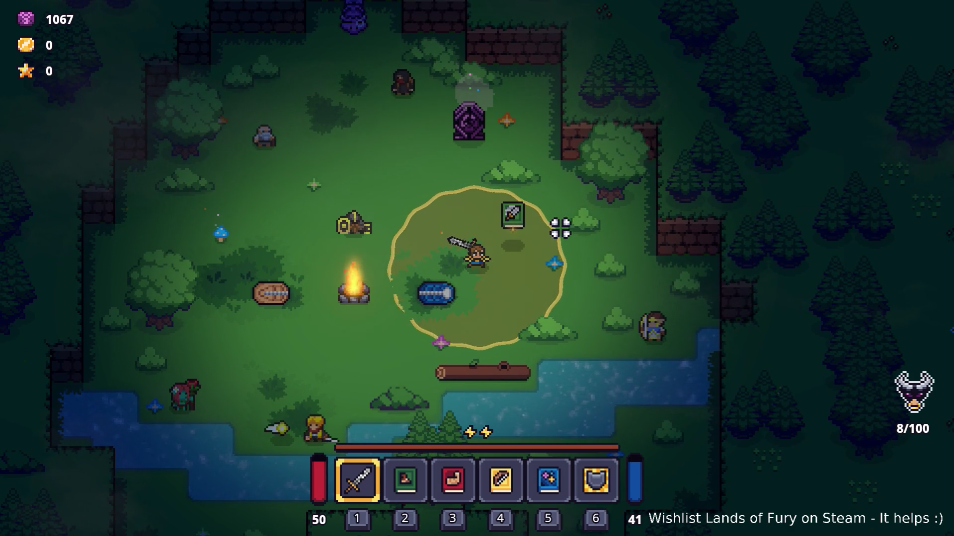
- Pick up the Book of Attack Speed, review the character stats, then quit to desktop
{"action": "key", "text": "w"}
{"action": "key", "text": "d"}
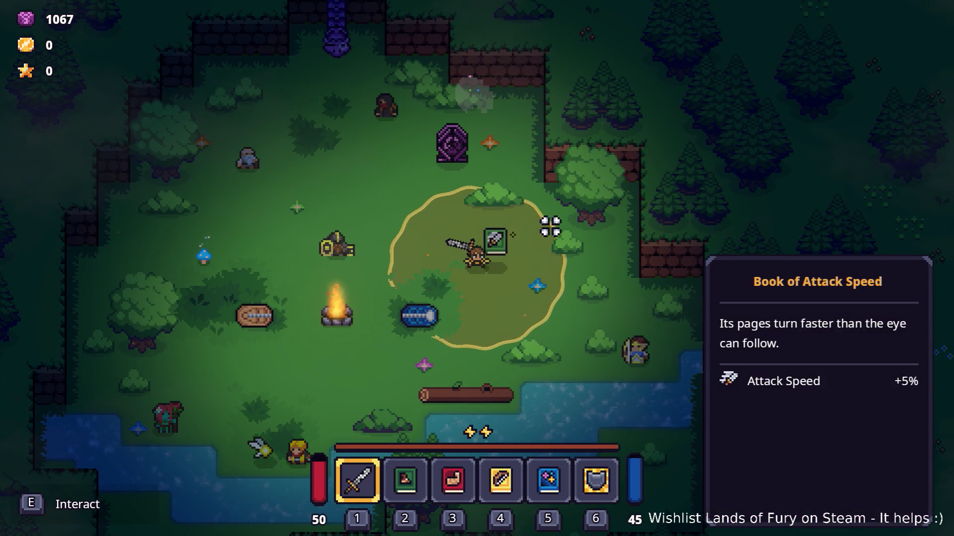
{"action": "key", "text": "e"}
{"action": "key", "text": "a"}
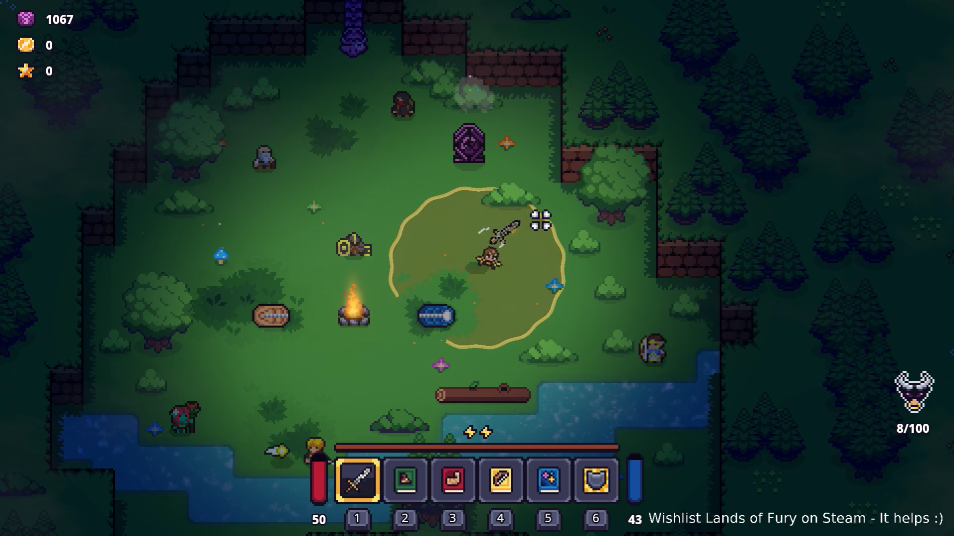
{"action": "key", "text": "i"}
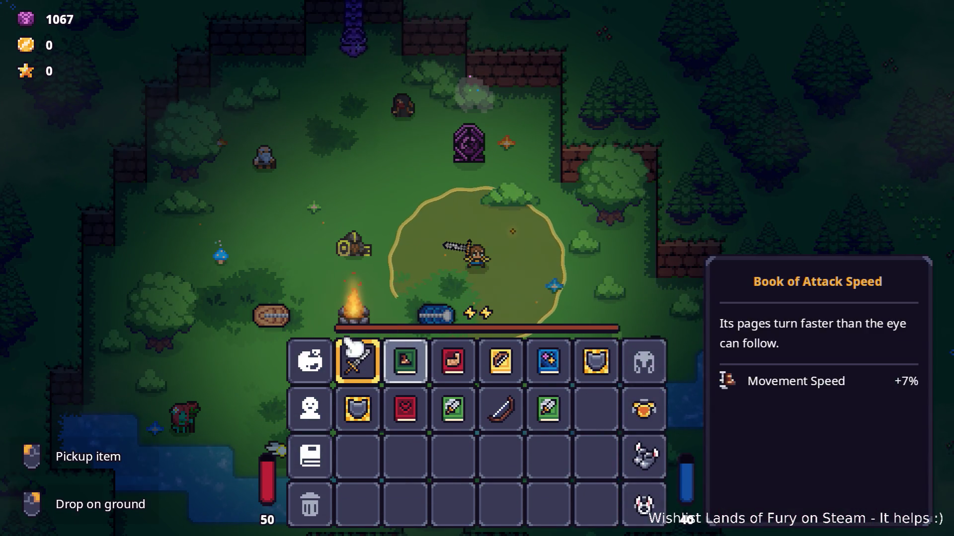
{"action": "left_click", "coordinate": [313, 418]}
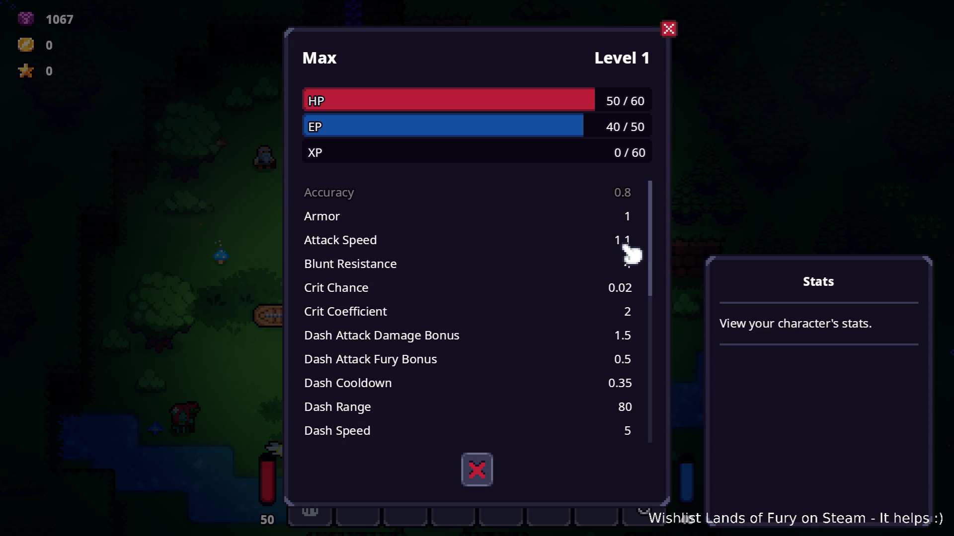
{"action": "key", "text": "Escape"}
{"action": "key", "text": "Escape"}
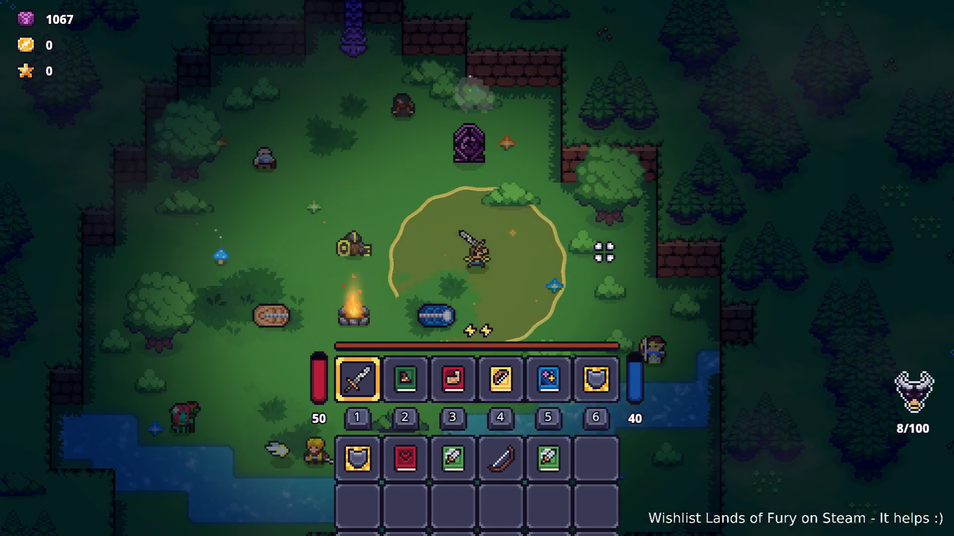
{"action": "key", "text": "Escape"}
{"action": "left_click", "coordinate": [469, 462]}
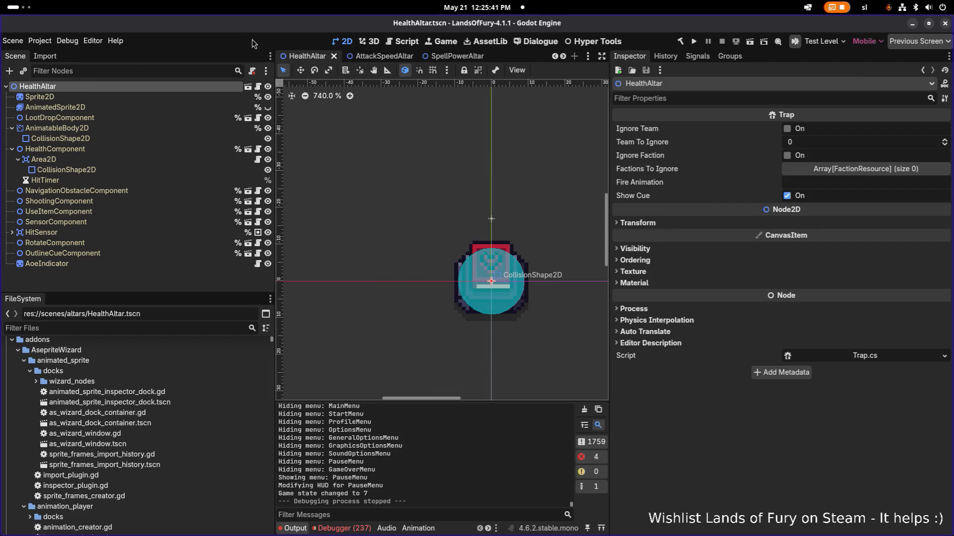
- Open the TestLevel scene and filter the FileSystem list to 'altar' files
{"action": "key", "text": "ctrl+shift+o"}
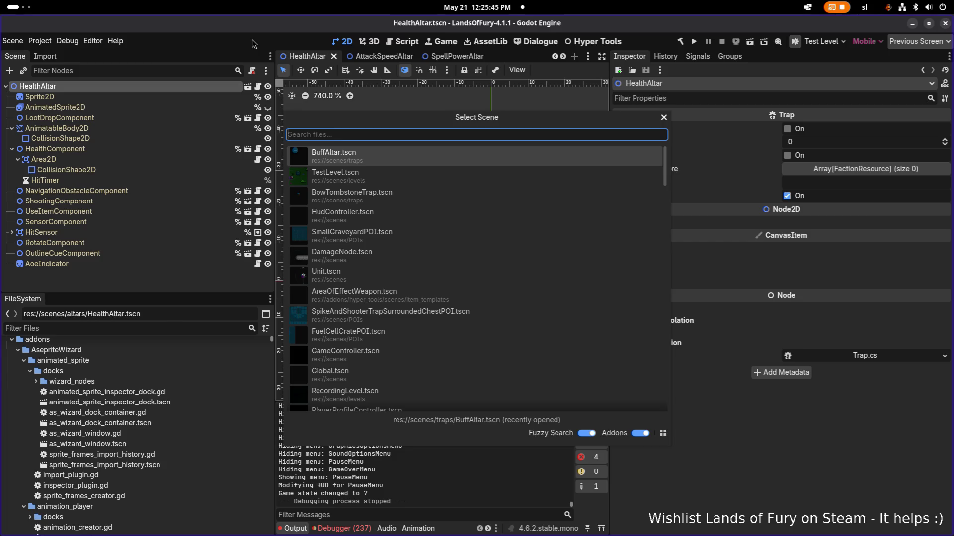
{"action": "type", "text": "testl"}
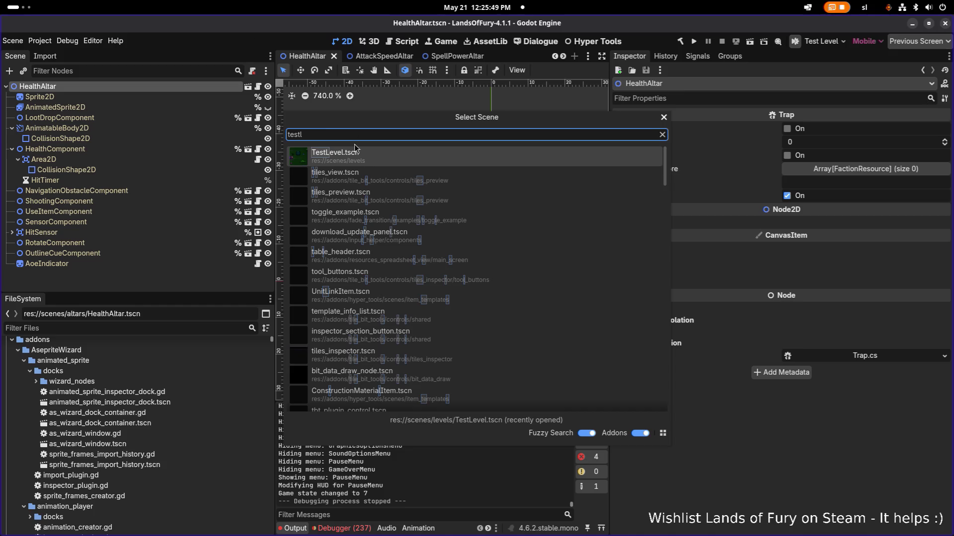
{"action": "double_click", "coordinate": [394, 157]}
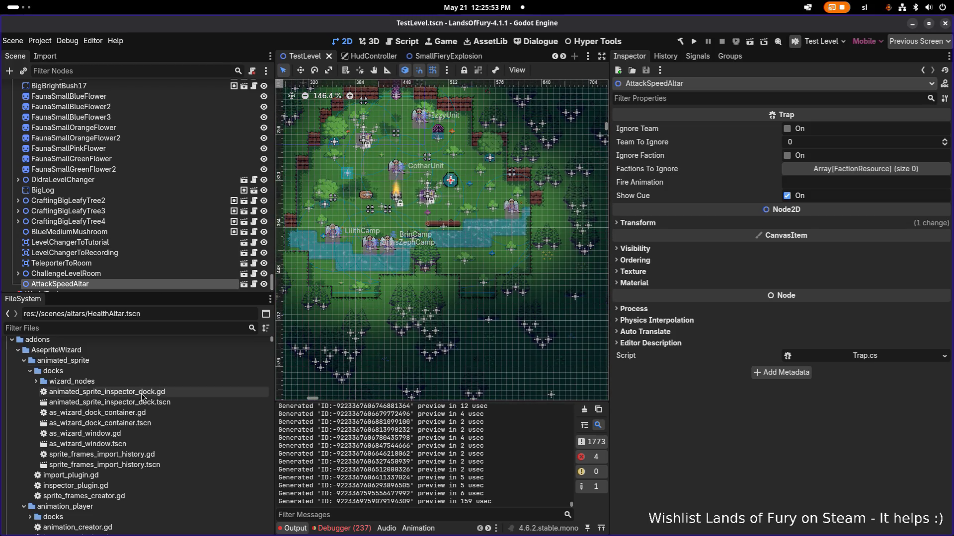
{"action": "scroll", "coordinate": [124, 278], "scroll_direction": "down", "scroll_amount": 2}
{"action": "left_click", "coordinate": [160, 328]}
{"action": "type", "text": "altar"}
{"action": "scroll", "coordinate": [124, 447], "scroll_direction": "down", "scroll_amount": 2}
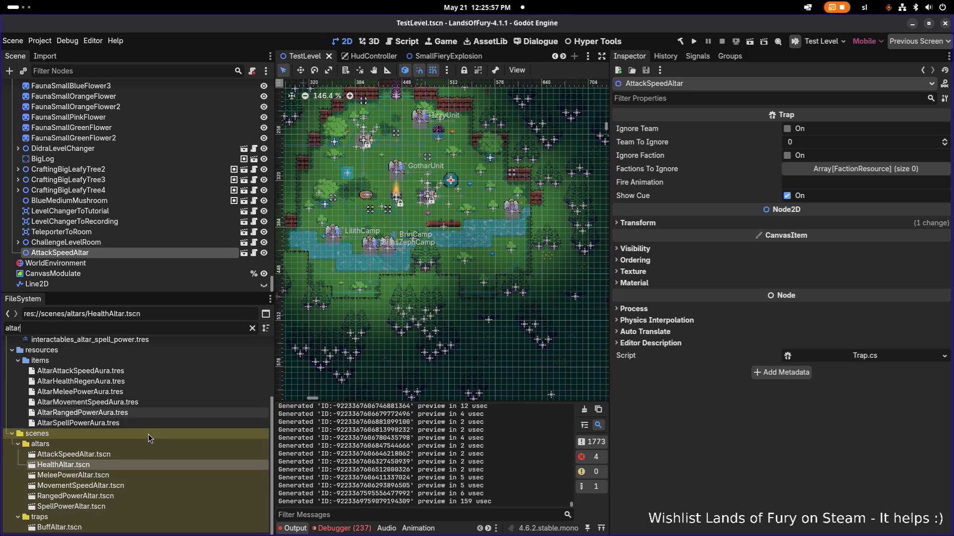
- Place the Health, Melee Power, Movement Speed, Ranged Power and Spell Power altars, save, and run
{"action": "mouse_move", "coordinate": [118, 465]}
{"action": "left_mouse_down"}
{"action": "mouse_move", "coordinate": [416, 173]}
{"action": "mouse_move", "coordinate": [433, 187]}
{"action": "mouse_move", "coordinate": [425, 177]}
{"action": "left_mouse_up"}
{"action": "mouse_move", "coordinate": [93, 478]}
{"action": "left_mouse_down"}
{"action": "mouse_move", "coordinate": [124, 467]}
{"action": "mouse_move", "coordinate": [449, 206]}
{"action": "left_mouse_up"}
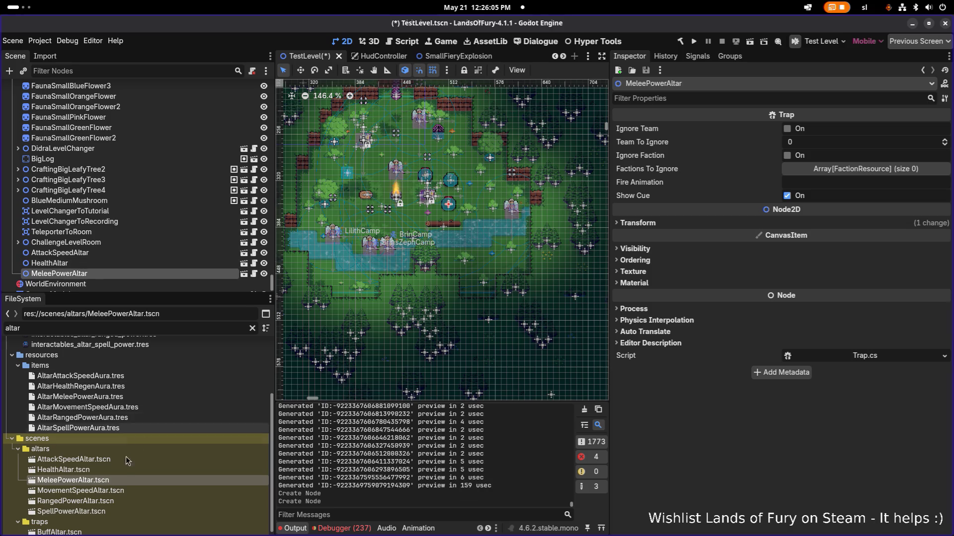
{"action": "mouse_move", "coordinate": [80, 491]}
{"action": "left_mouse_down"}
{"action": "mouse_move", "coordinate": [171, 452]}
{"action": "mouse_move", "coordinate": [363, 212]}
{"action": "mouse_move", "coordinate": [355, 210]}
{"action": "left_mouse_up"}
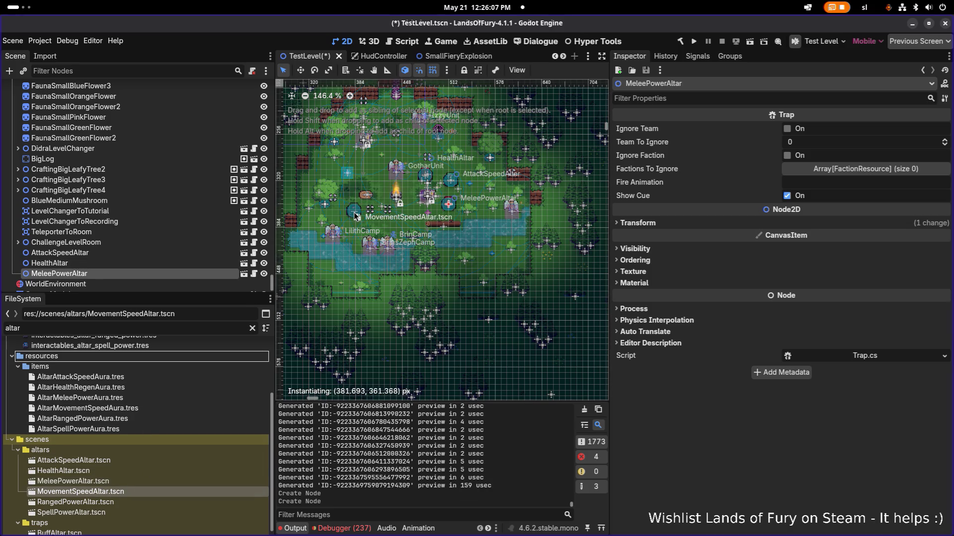
{"action": "mouse_move", "coordinate": [90, 502]}
{"action": "left_mouse_down"}
{"action": "mouse_move", "coordinate": [334, 191]}
{"action": "mouse_move", "coordinate": [378, 181]}
{"action": "left_mouse_up"}
{"action": "mouse_move", "coordinate": [128, 517]}
{"action": "left_mouse_down"}
{"action": "mouse_move", "coordinate": [477, 178]}
{"action": "mouse_move", "coordinate": [462, 170]}
{"action": "left_mouse_up"}
{"action": "key", "text": "ctrl+s"}
{"action": "left_click", "coordinate": [694, 41]}
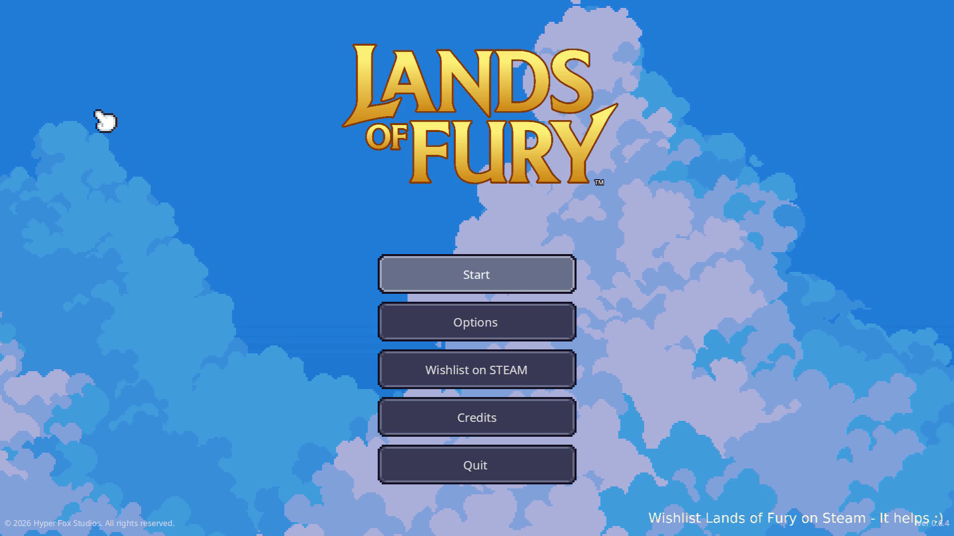
- Start a game and equip the Rusty Sword in hotbar slot 1
{"action": "key", "text": "Return"}
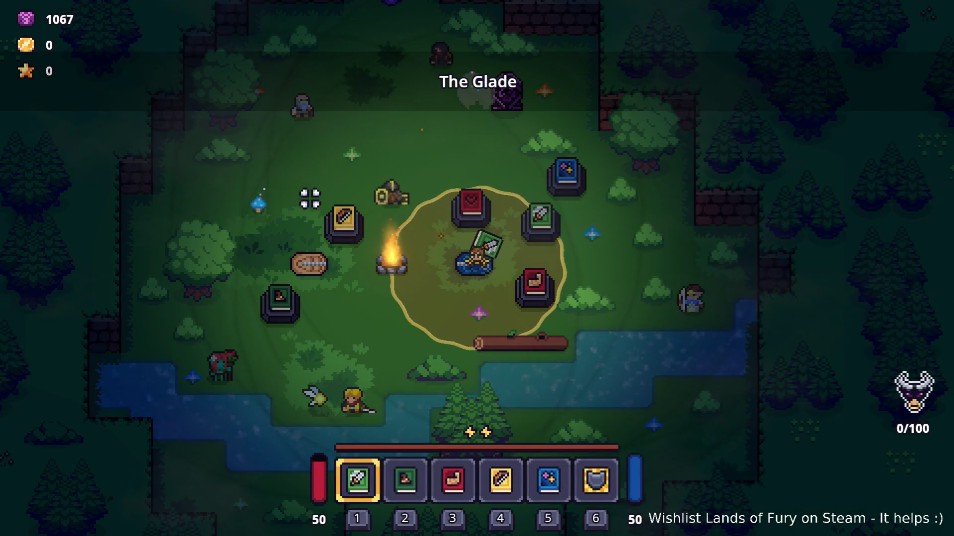
{"action": "key", "text": "i"}
{"action": "left_click", "coordinate": [449, 403]}
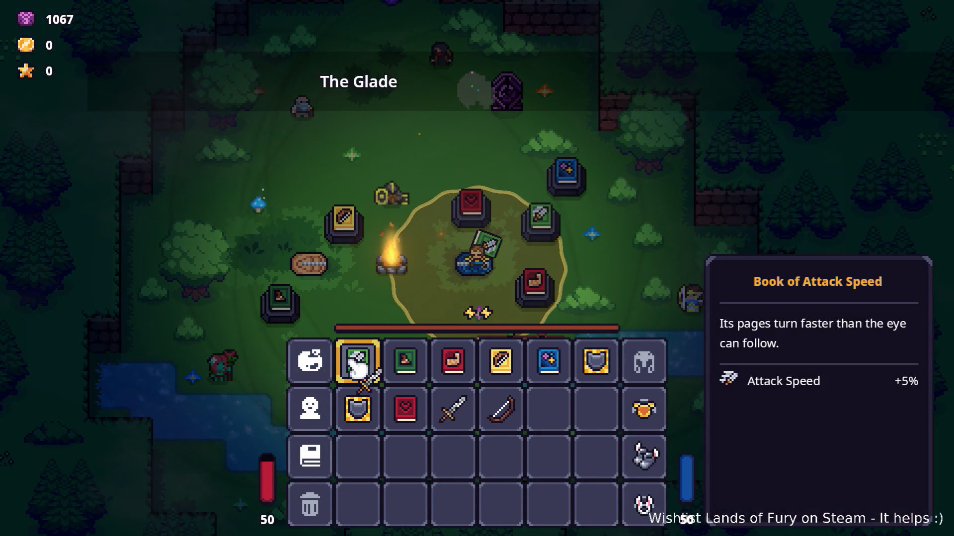
{"action": "left_click", "coordinate": [358, 360]}
{"action": "key", "text": "i"}
- Break the green altar, inspect its mistitled Movement Speed +7% book, and return to Godot
{"action": "key", "text": "a"}
{"action": "key", "text": "s"}
{"action": "key", "text": "a"}
{"action": "left_click", "coordinate": [377, 271]}
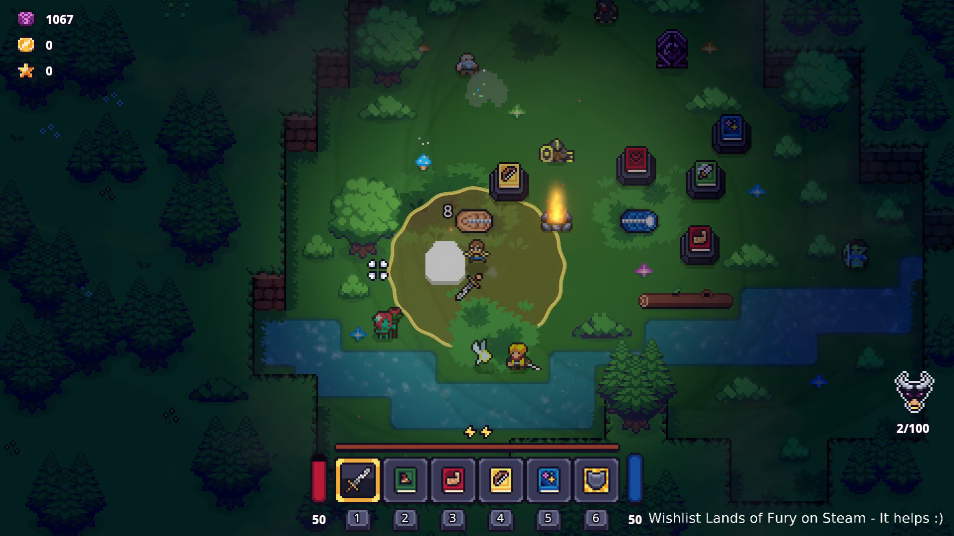
{"action": "key", "text": "a"}
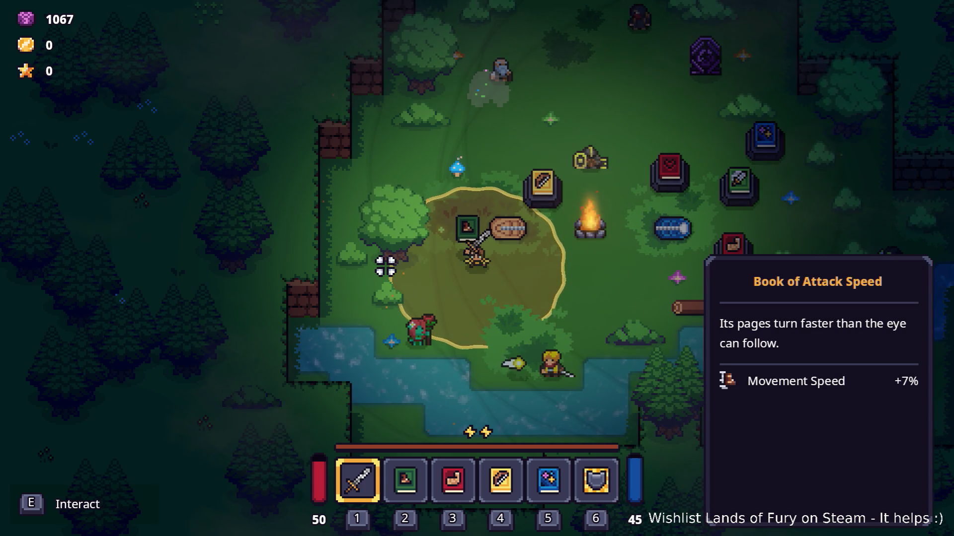
{"action": "key", "text": "super"}
{"action": "left_click", "coordinate": [237, 264]}
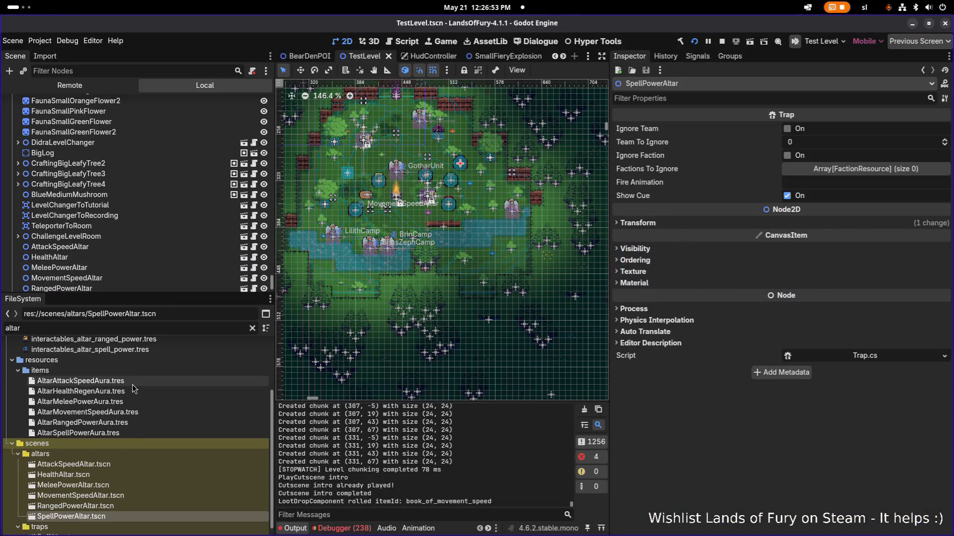
- Inspect the AltarMovementSpeedAura resource and its Id, cancelling an accidental rename
{"action": "left_click", "coordinate": [119, 413]}
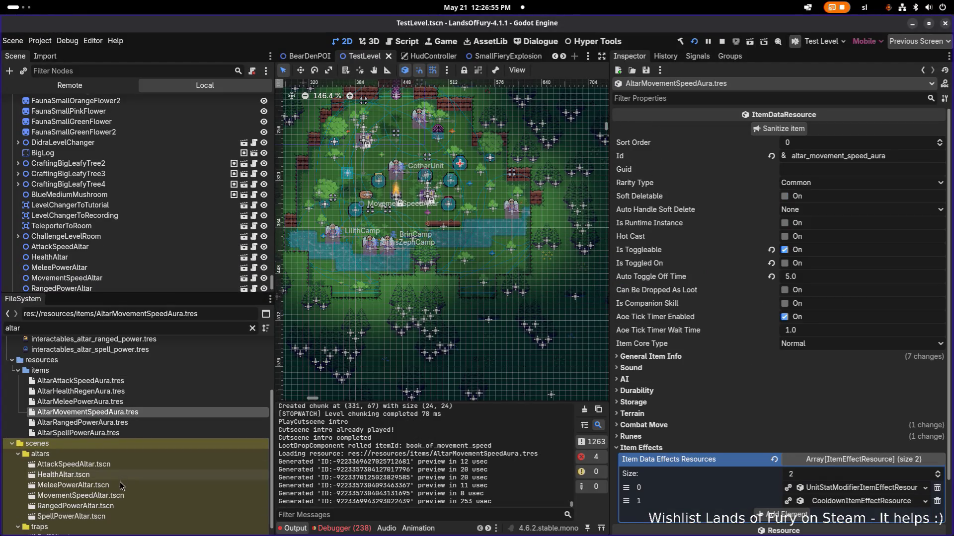
{"action": "left_click", "coordinate": [139, 417]}
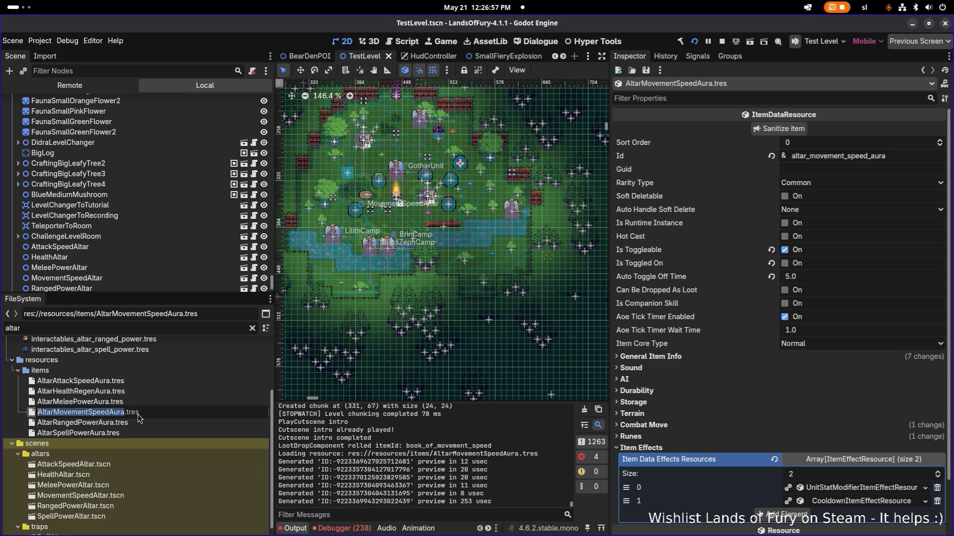
{"action": "key", "text": "Escape"}
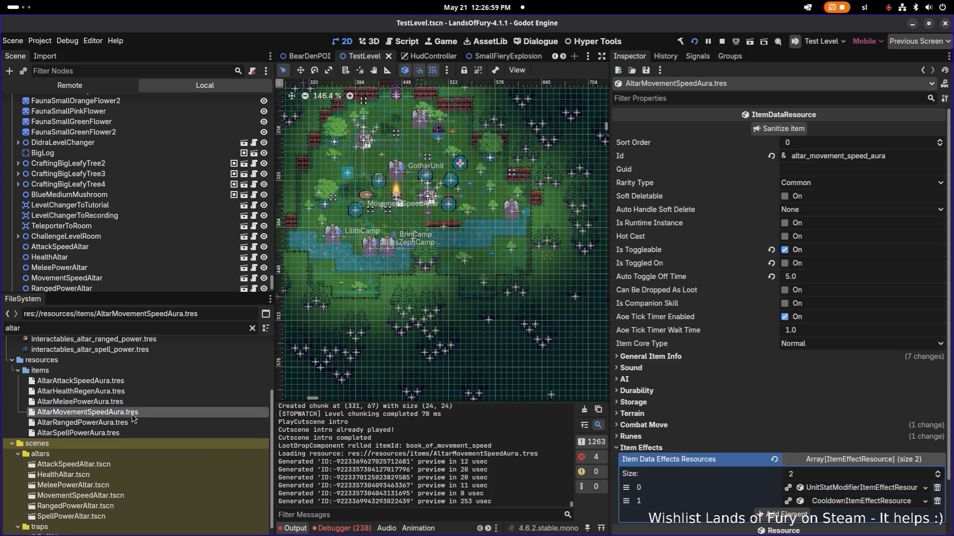
{"action": "left_click", "coordinate": [878, 164]}
{"action": "double_click", "coordinate": [878, 158]}
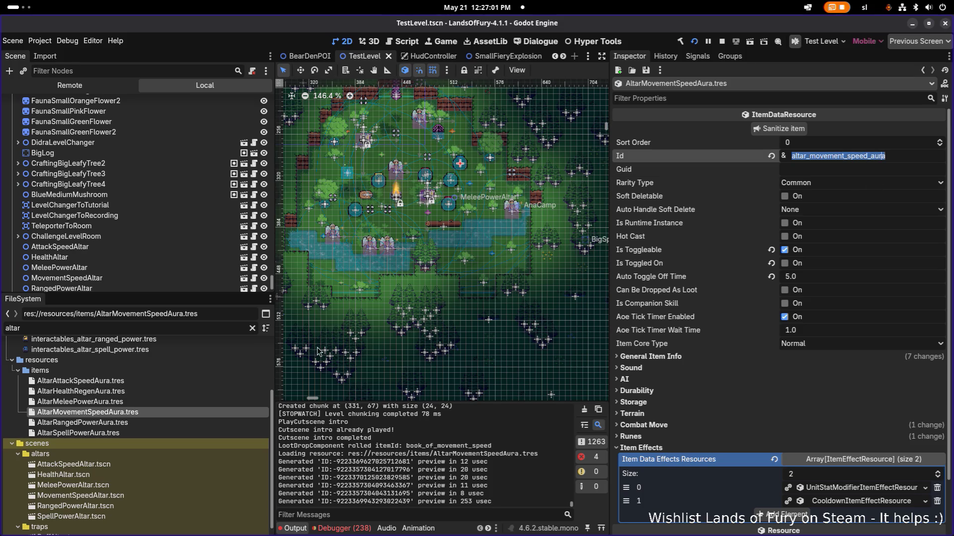
- Open MovementSpeedAltar and check its LootDropComponent table holds only book_of_movement_speed, weight 1
{"action": "left_click", "coordinate": [114, 486]}
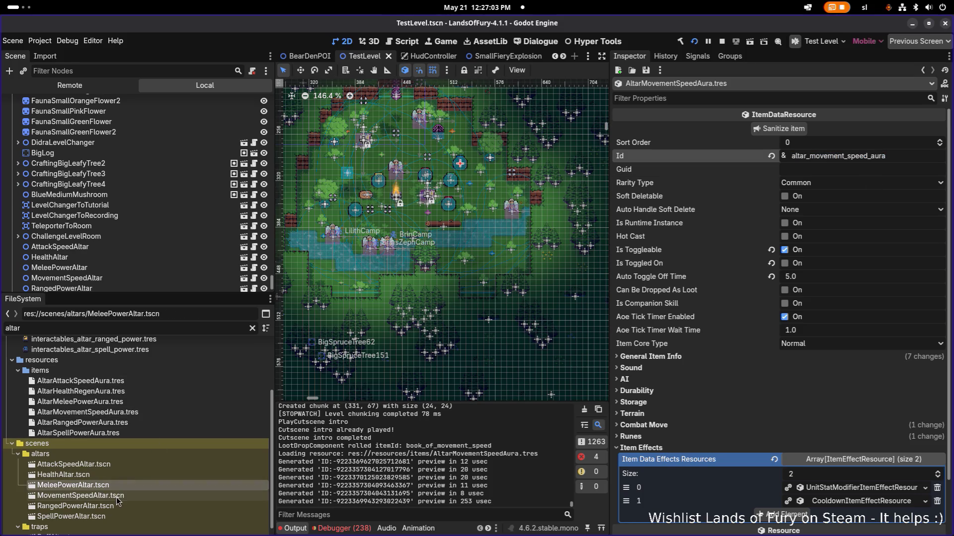
{"action": "double_click", "coordinate": [120, 497]}
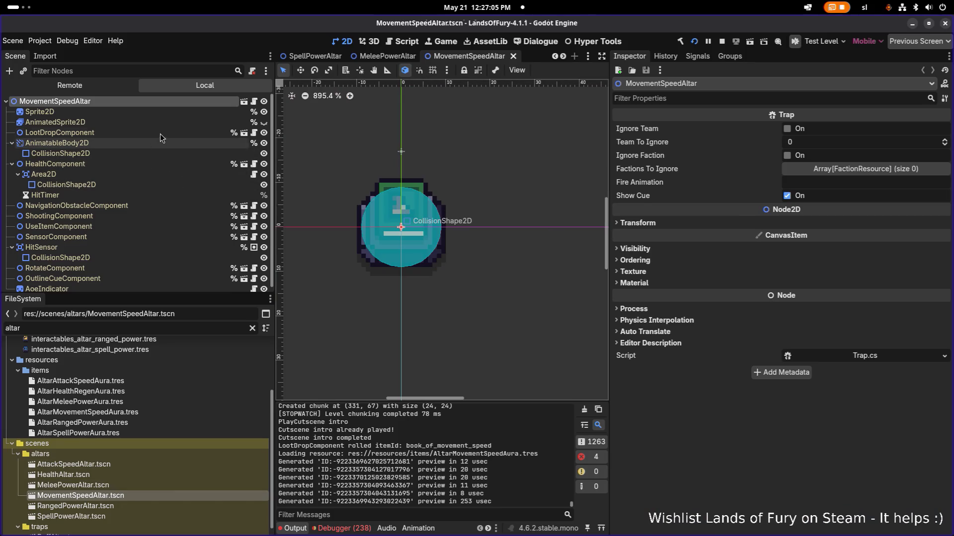
{"action": "left_click", "coordinate": [162, 133]}
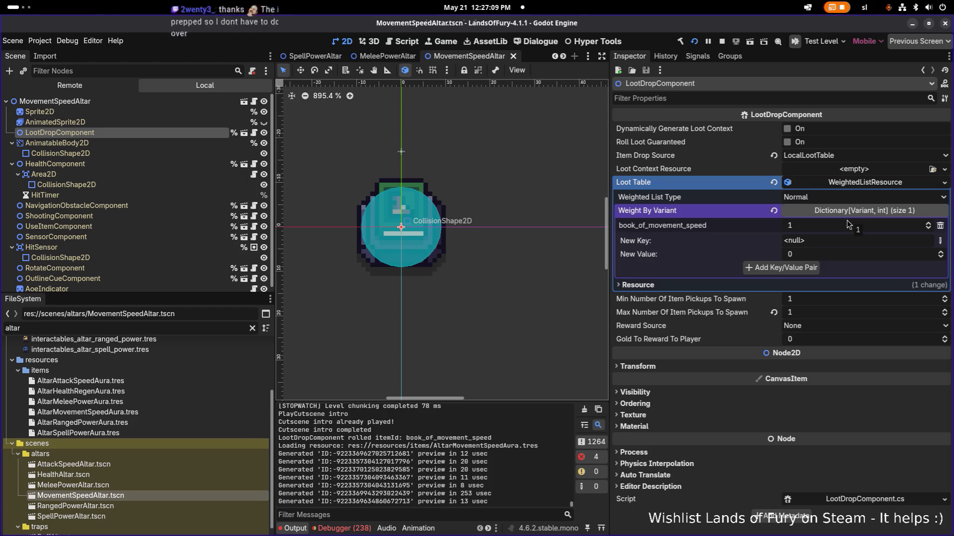
{"action": "key", "text": "alt+Tab"}
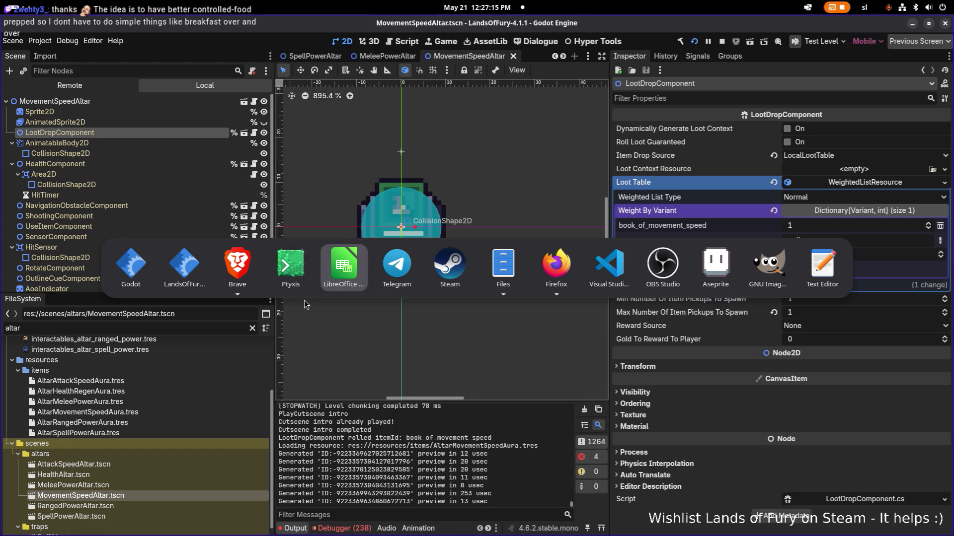
{"action": "key", "text": "Escape"}
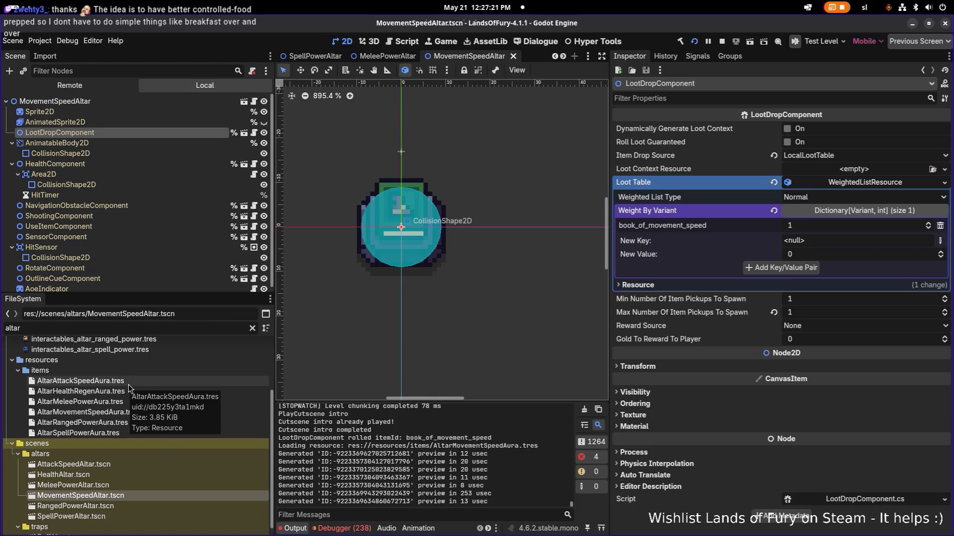
{"action": "left_click", "coordinate": [147, 326]}
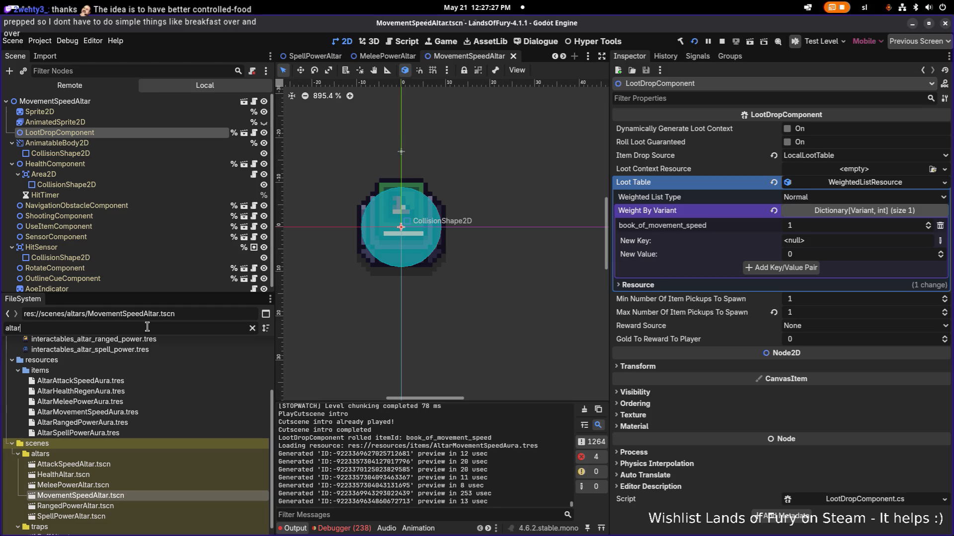
{"action": "key", "text": "ctrl+a"}
- Filter files for 'book' and compare BookOfMovementSpeed with BookOfAttackSpeed
{"action": "type", "text": "book"}
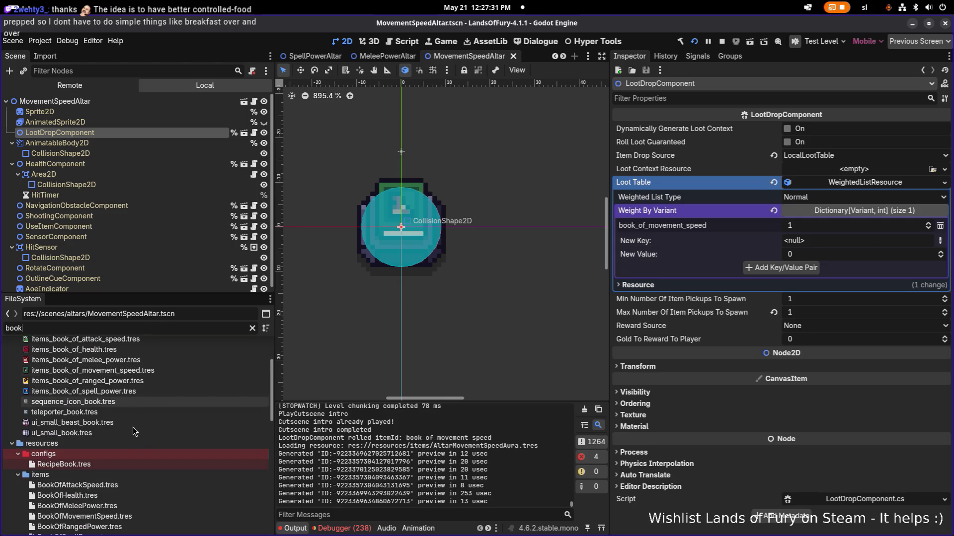
{"action": "scroll", "coordinate": [132, 437], "scroll_direction": "down", "scroll_amount": 2}
{"action": "left_click", "coordinate": [124, 493]}
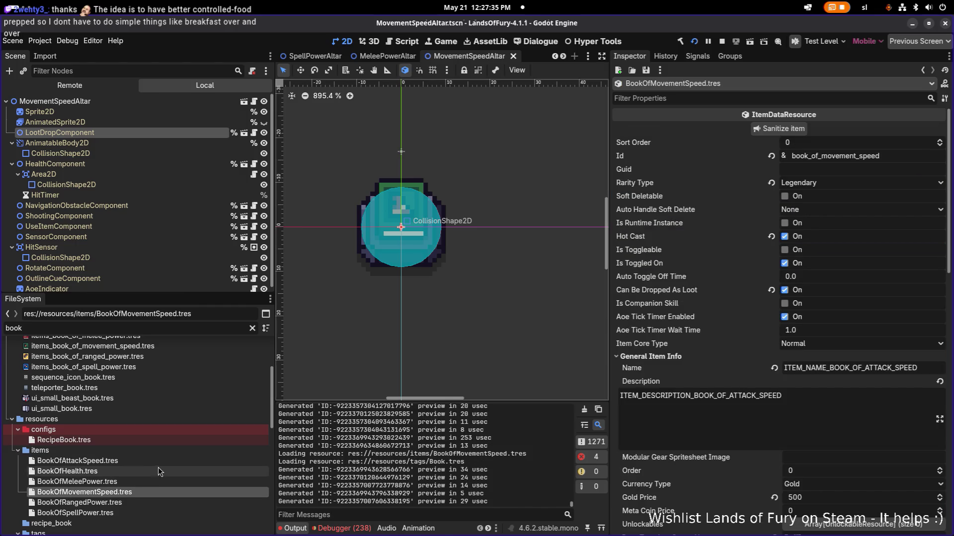
{"action": "left_click", "coordinate": [169, 461]}
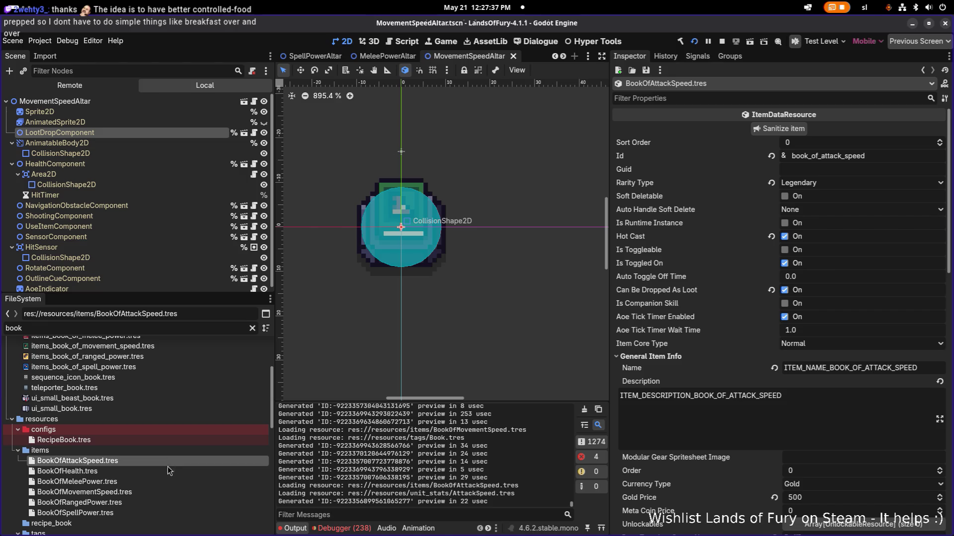
{"action": "left_click", "coordinate": [163, 492]}
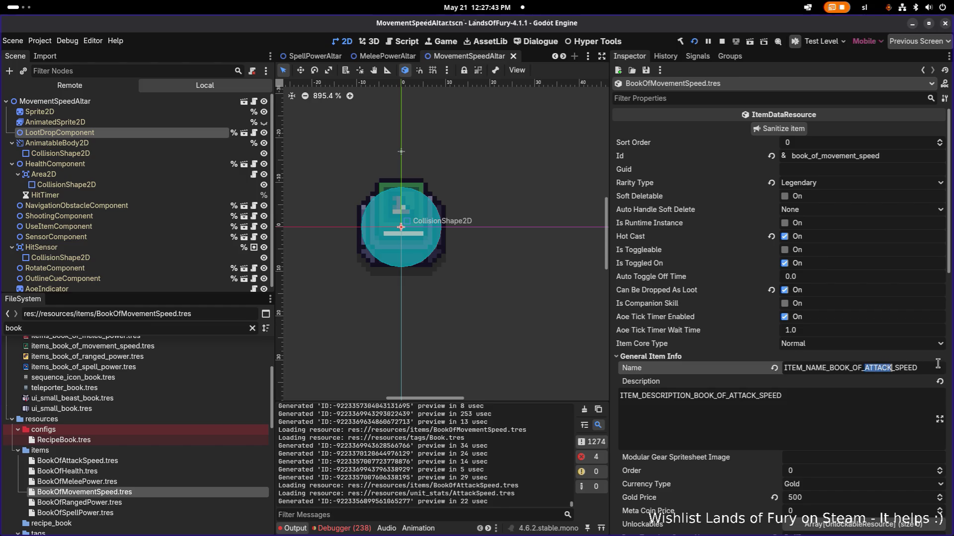
- Change BookOfMovementSpeed's name and description keys from ATTACK to MOVEMENT_SPEED and save
{"action": "type", "text": "MOVEMEN"}
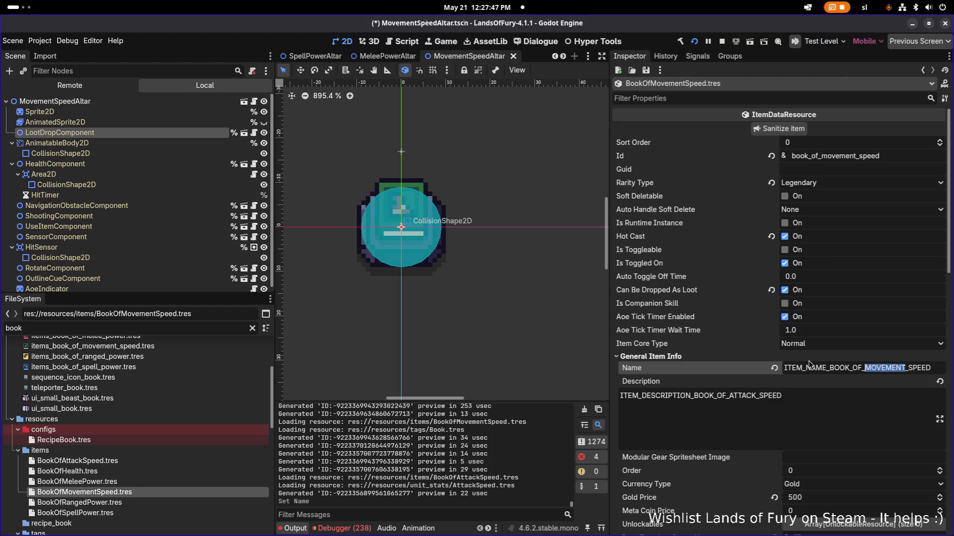
{"action": "left_click", "coordinate": [717, 395]}
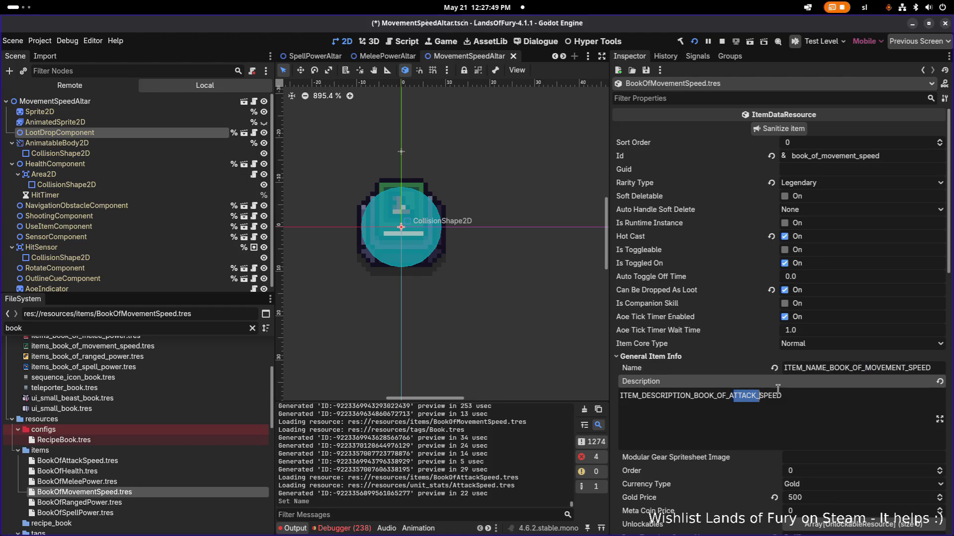
{"action": "key", "text": "BackSpace"}
{"action": "type", "text": "MOVEMEN"}
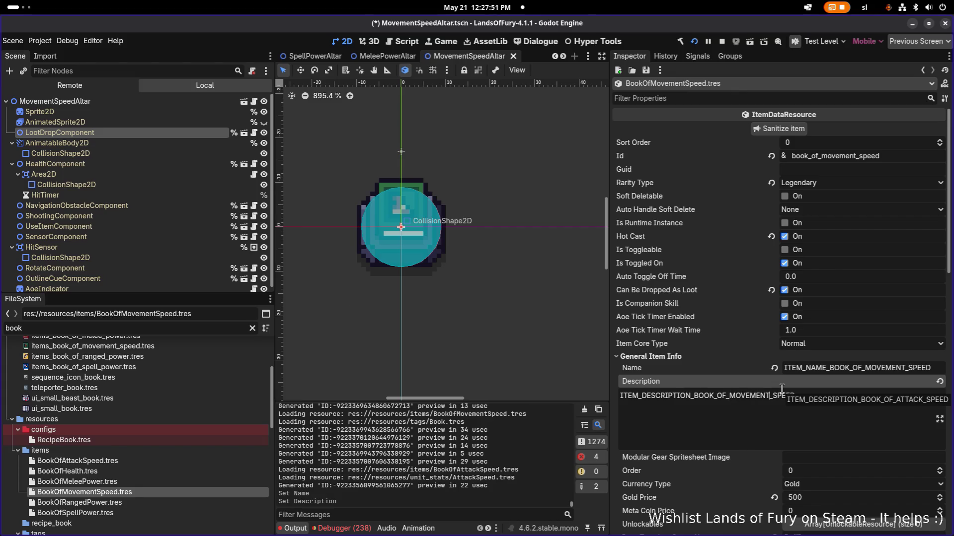
{"action": "key", "text": "ctrl+s"}
{"action": "scroll", "coordinate": [773, 413], "scroll_direction": "down", "scroll_amount": 5}
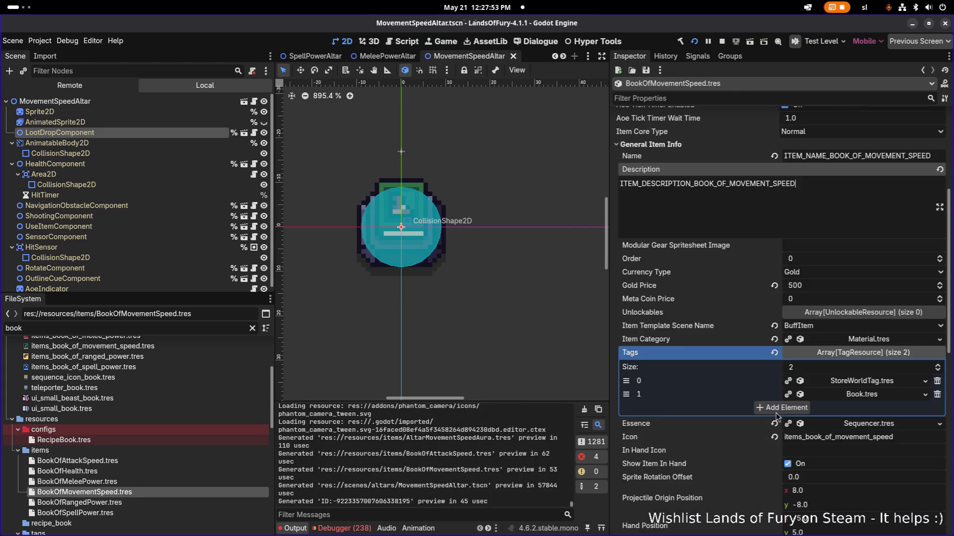
{"action": "double_click", "coordinate": [849, 383]}
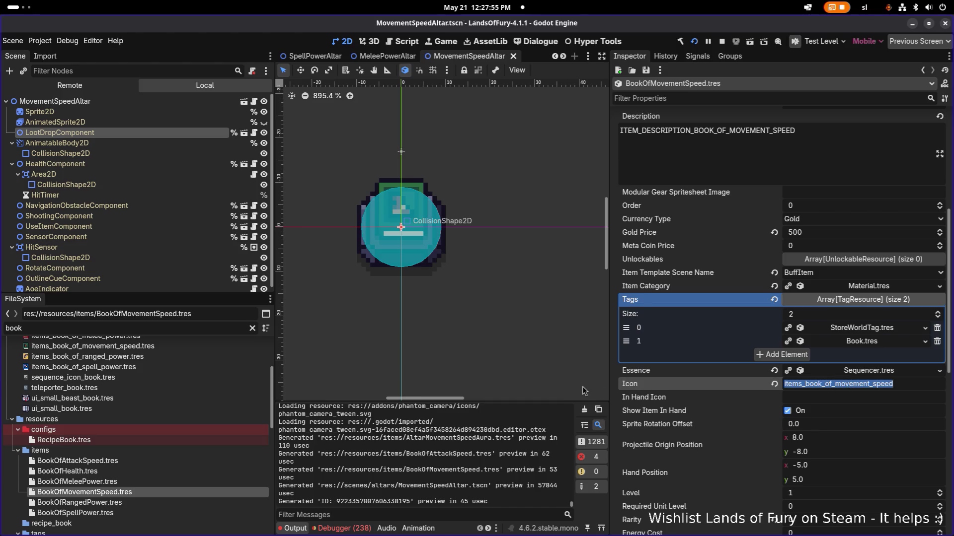
{"action": "key", "text": "alt+Tab"}
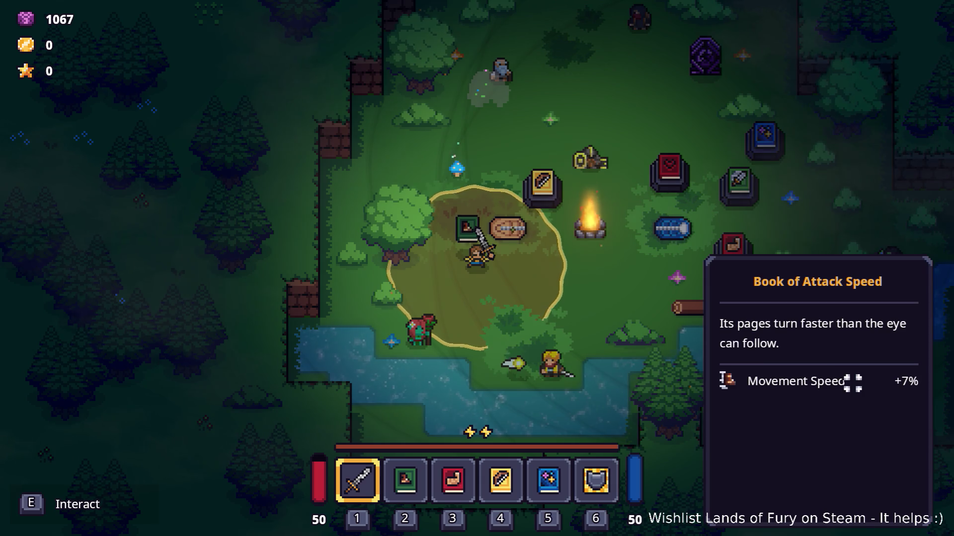
- Check the tooltips of the Ranged Power, Health, Attack Speed and Melee Power books
{"action": "key", "text": "w+d"}
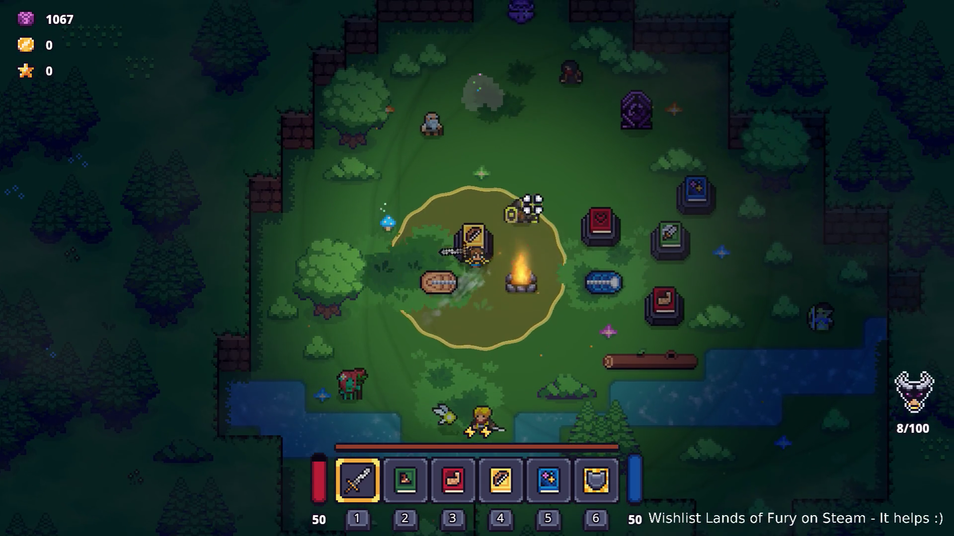
{"action": "key", "text": "w"}
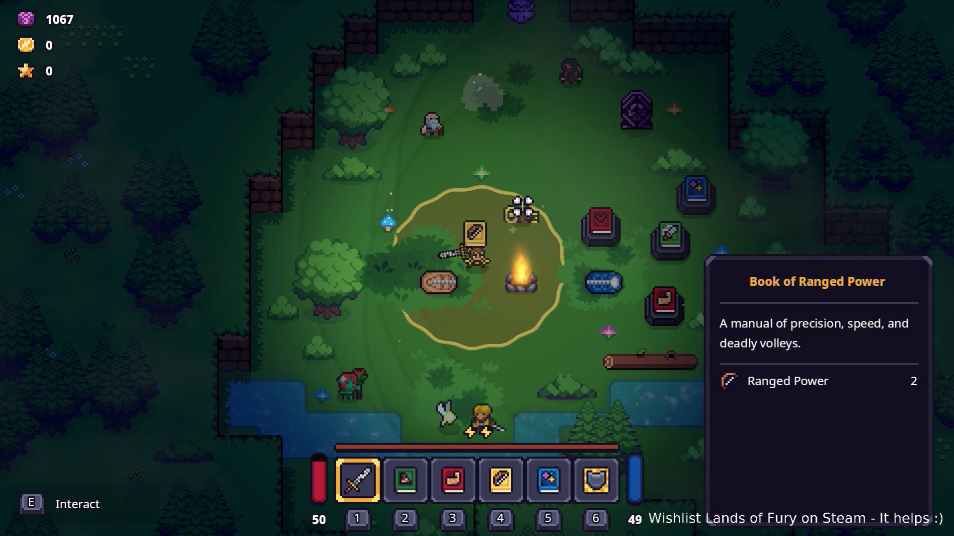
{"action": "key", "text": "d"}
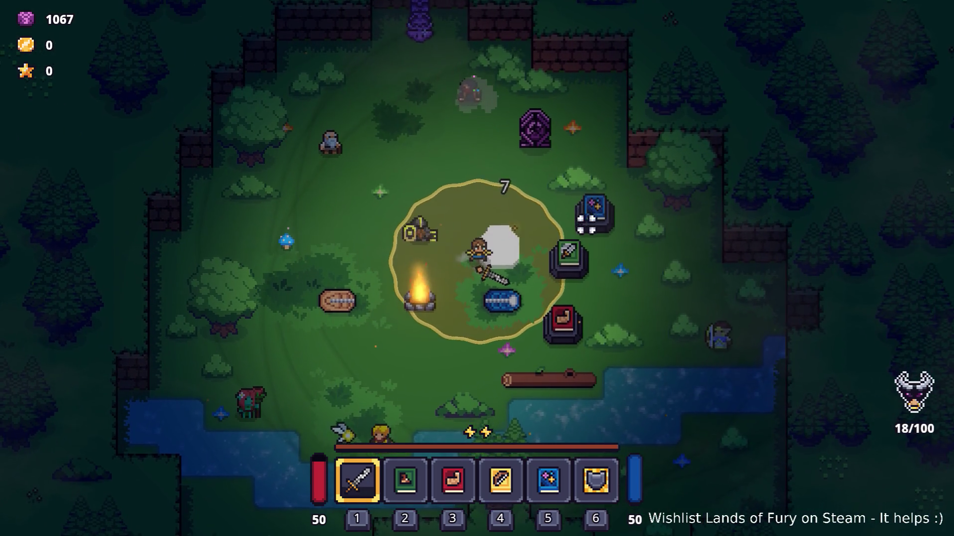
{"action": "key", "text": "w"}
{"action": "key", "text": "d"}
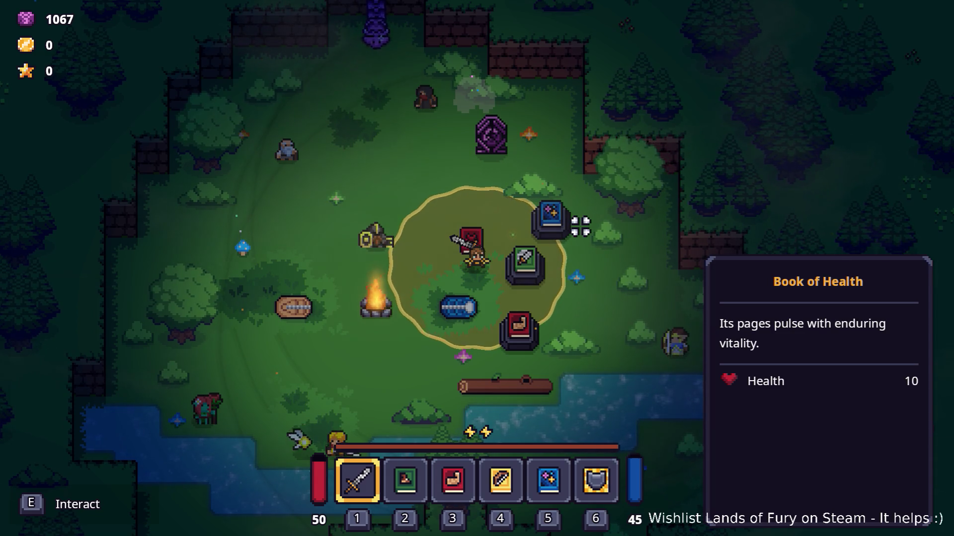
{"action": "key", "text": "d"}
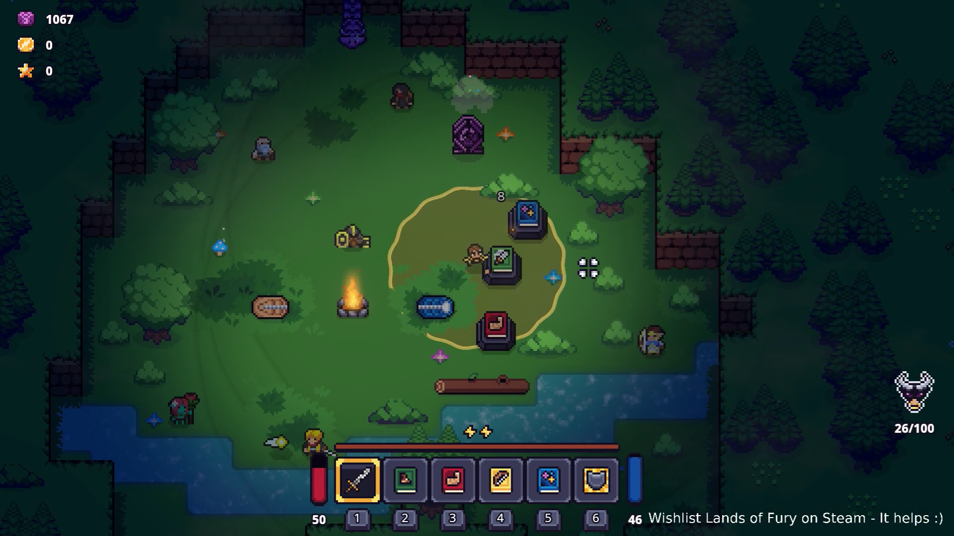
{"action": "key", "text": "d"}
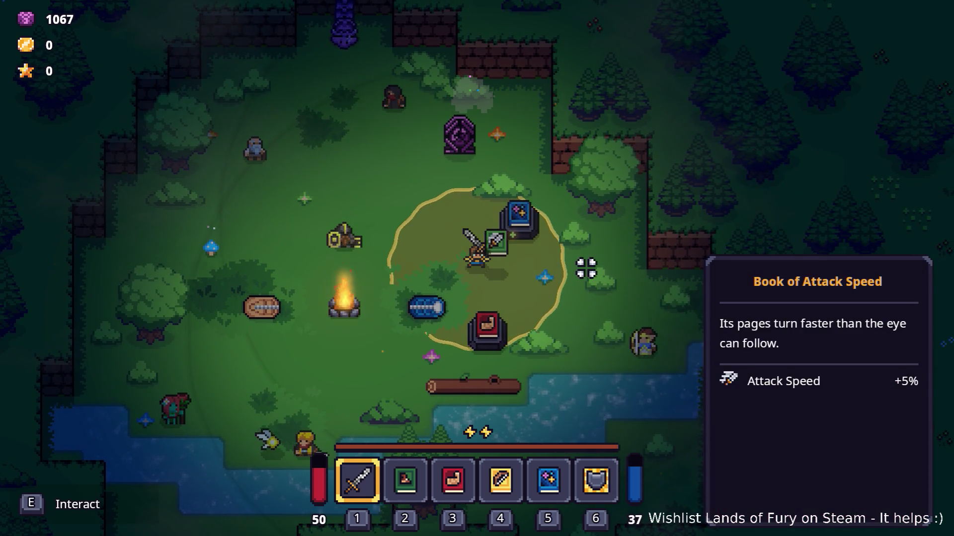
{"action": "key", "text": "s"}
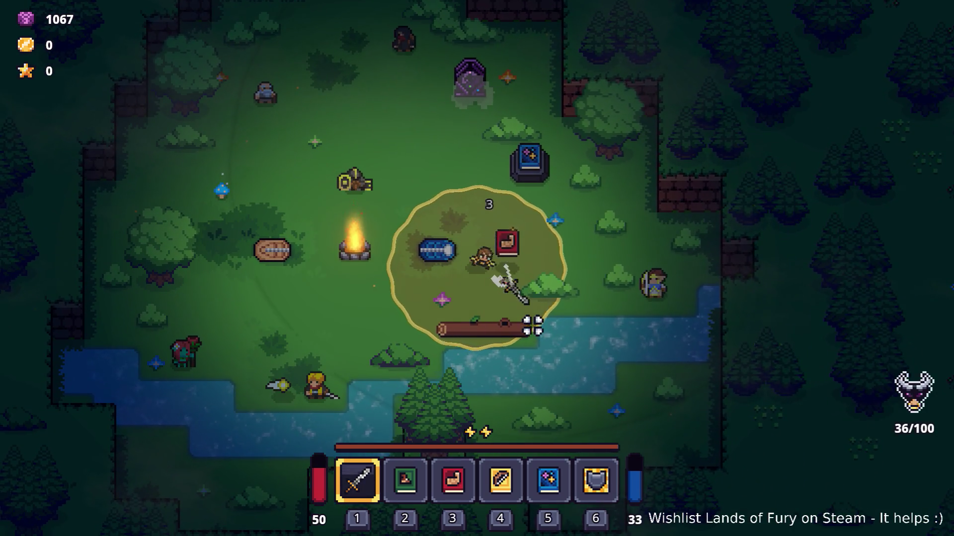
{"action": "key", "text": "d"}
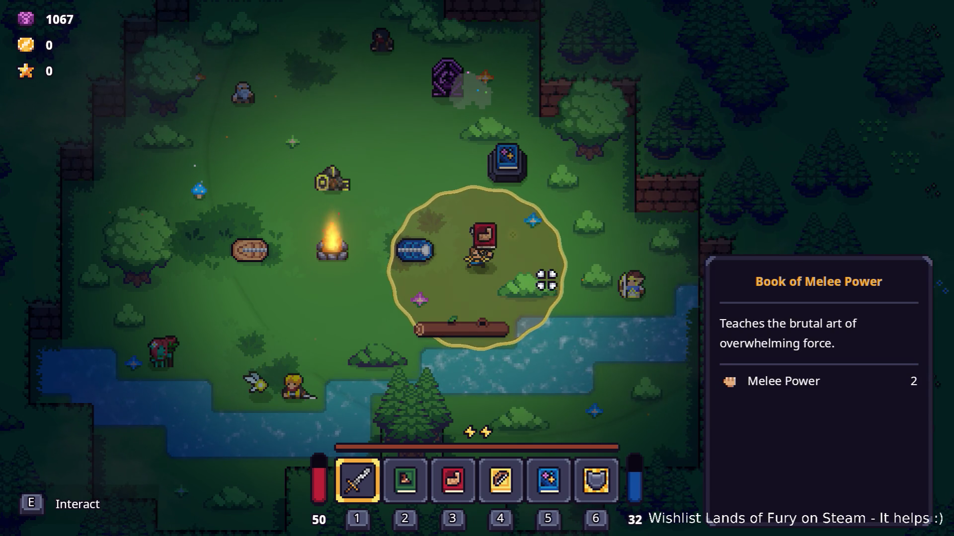
{"action": "key", "text": "w"}
- Pick up the Book of Spell Power and walk to the purple pillar
{"action": "left_click", "coordinate": [520, 196]}
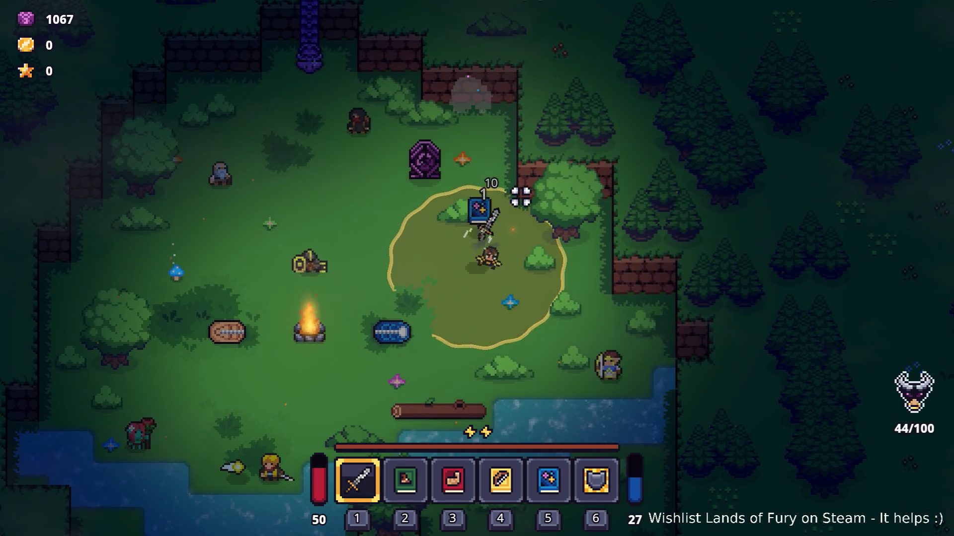
{"action": "key", "text": "w"}
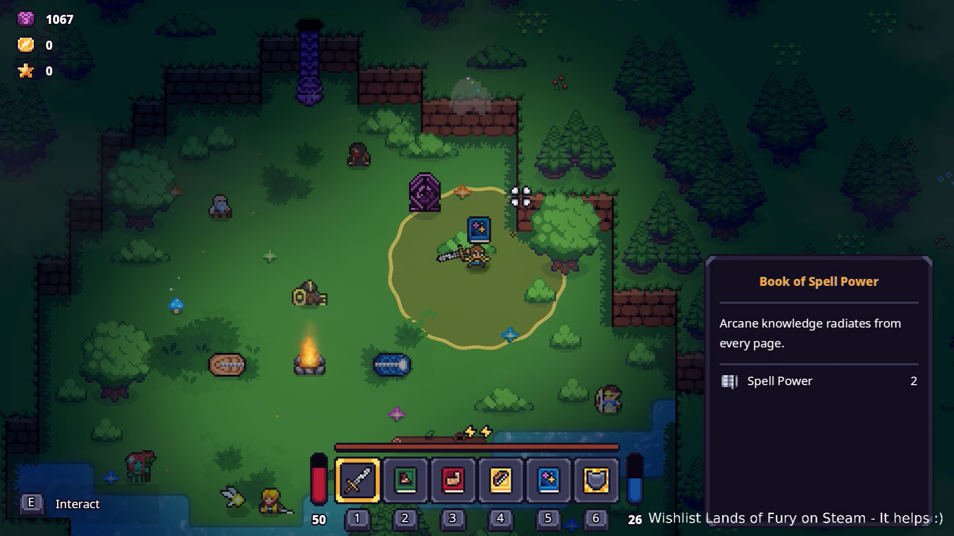
{"action": "key", "text": "e"}
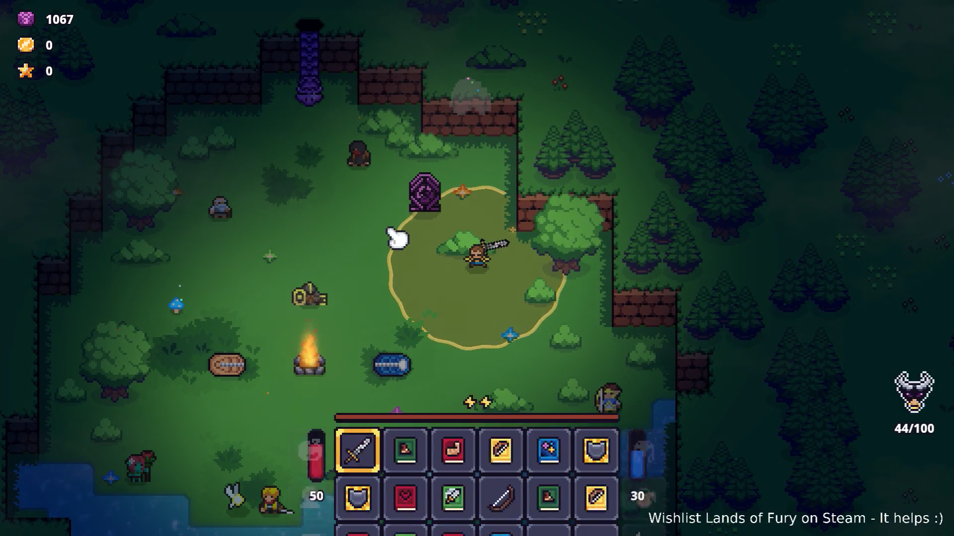
{"action": "key", "text": "e"}
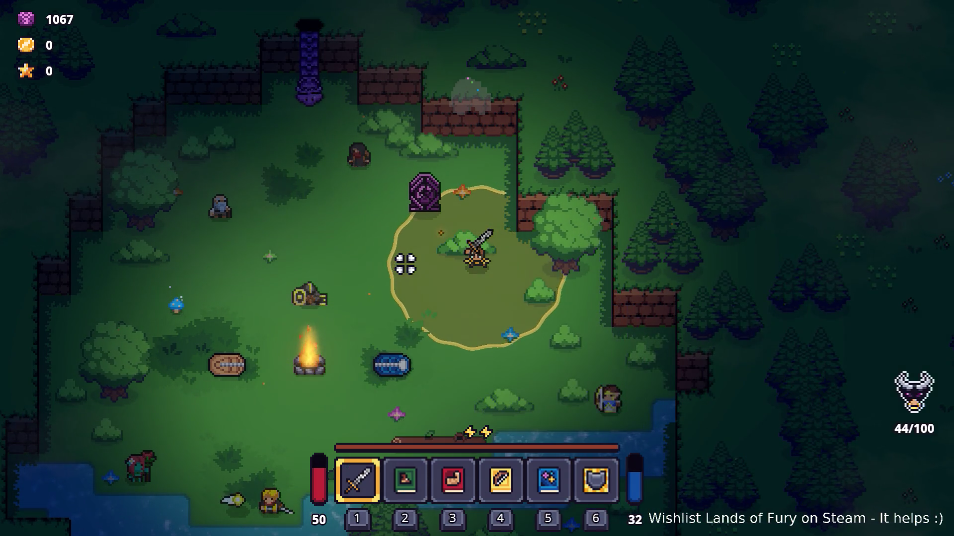
{"action": "key", "text": "a"}
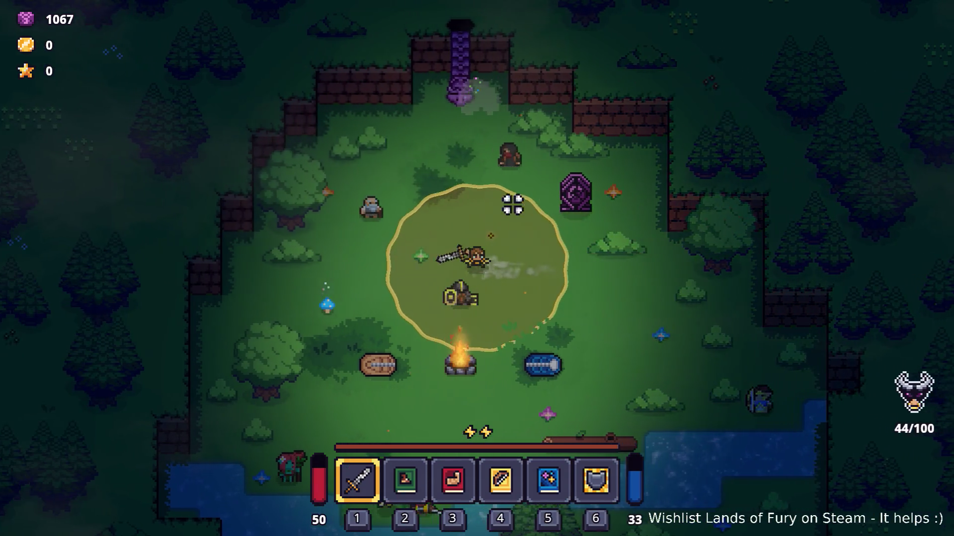
{"action": "key", "text": "w"}
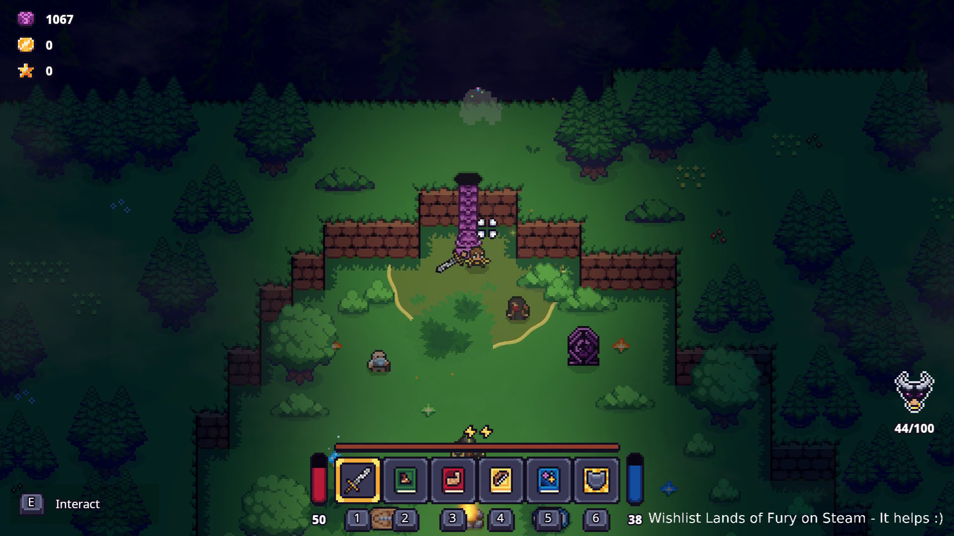
- Use the purple pillar to travel to the Cavernous Depths and dash through the caves
{"action": "key", "text": "e"}
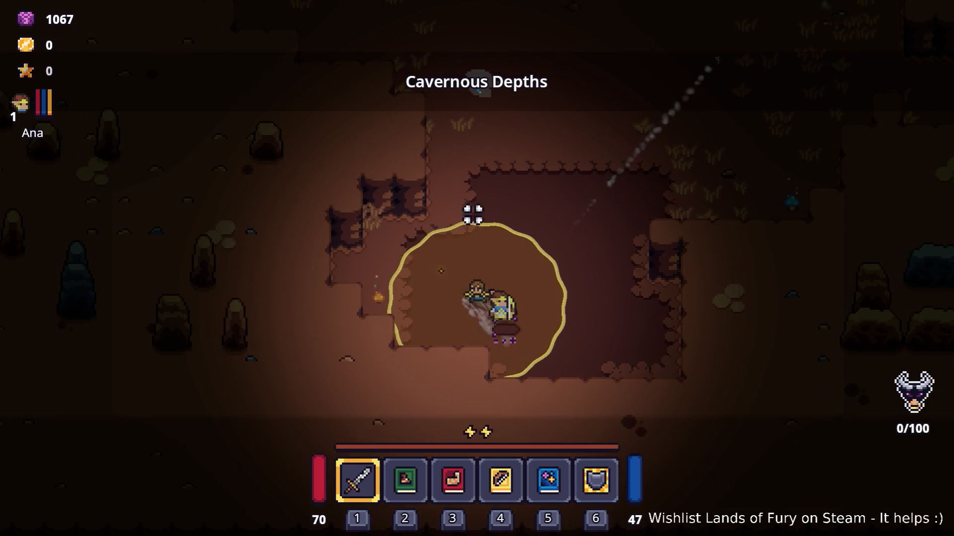
{"action": "key", "text": "d"}
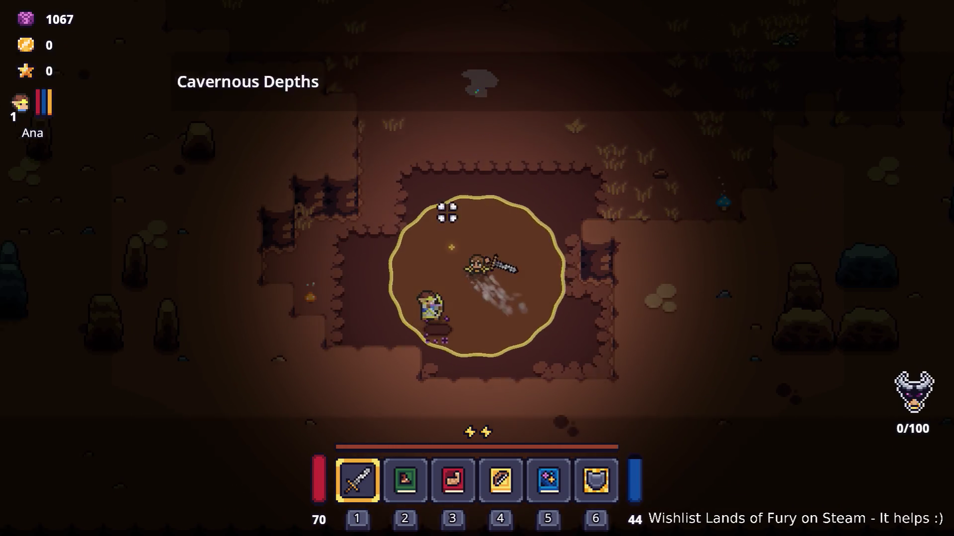
{"action": "key", "text": "Tab"}
{"action": "key", "text": "Tab"}
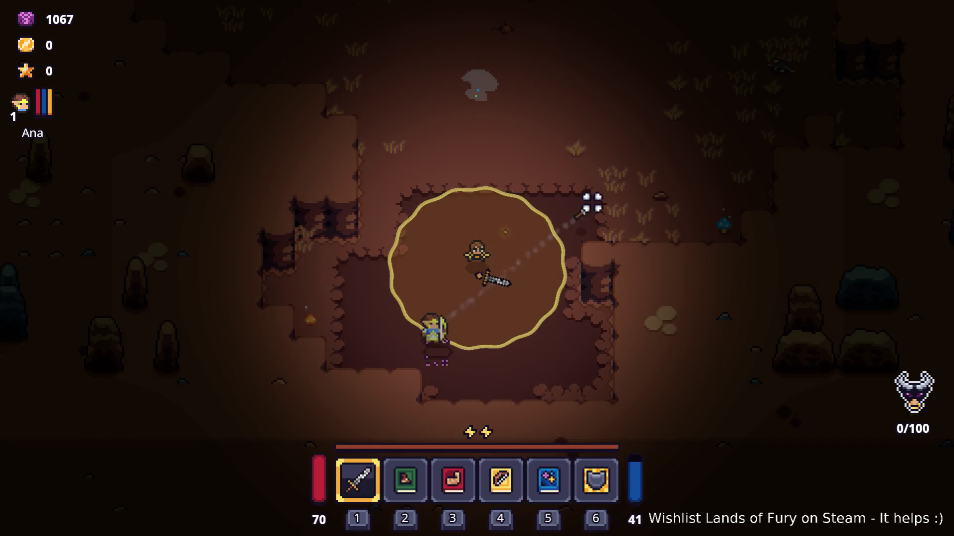
{"action": "key", "text": "w"}
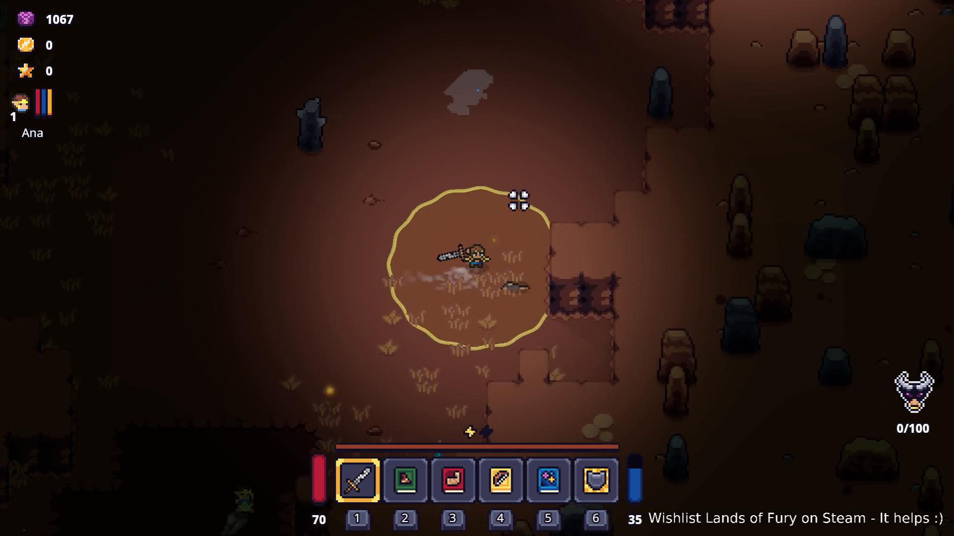
{"action": "key", "text": "space"}
{"action": "key", "text": "a"}
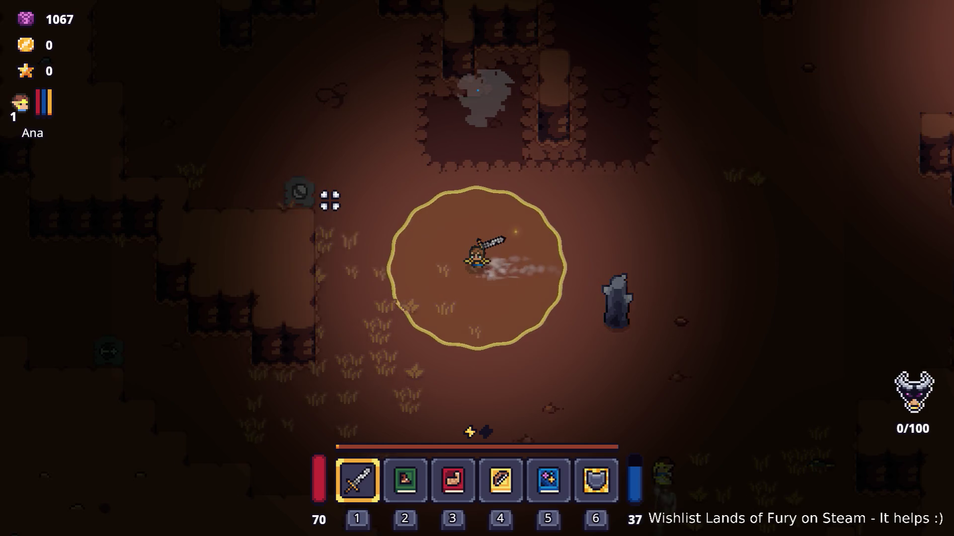
{"action": "key", "text": "s"}
{"action": "key", "text": "a"}
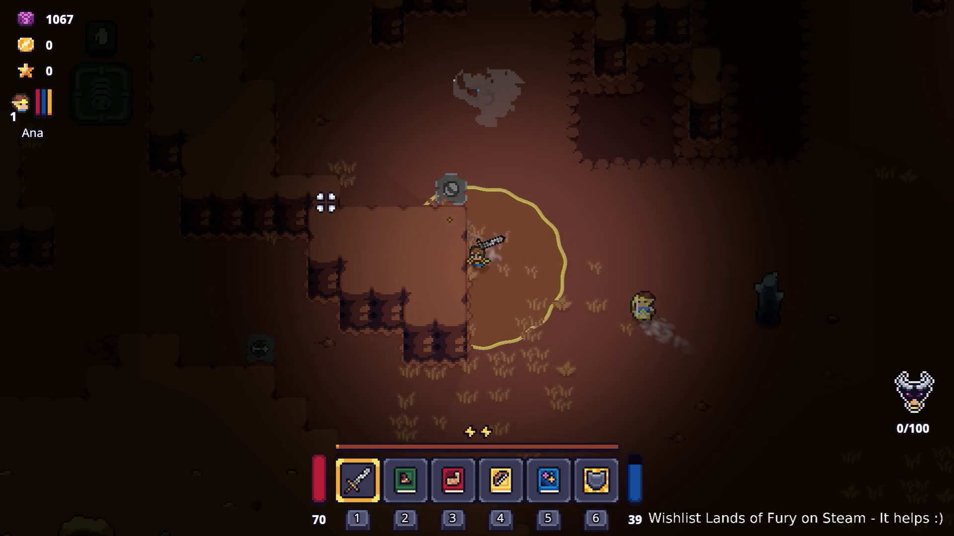
{"action": "key", "text": "w"}
{"action": "key", "text": "a"}
{"action": "key", "text": "space"}
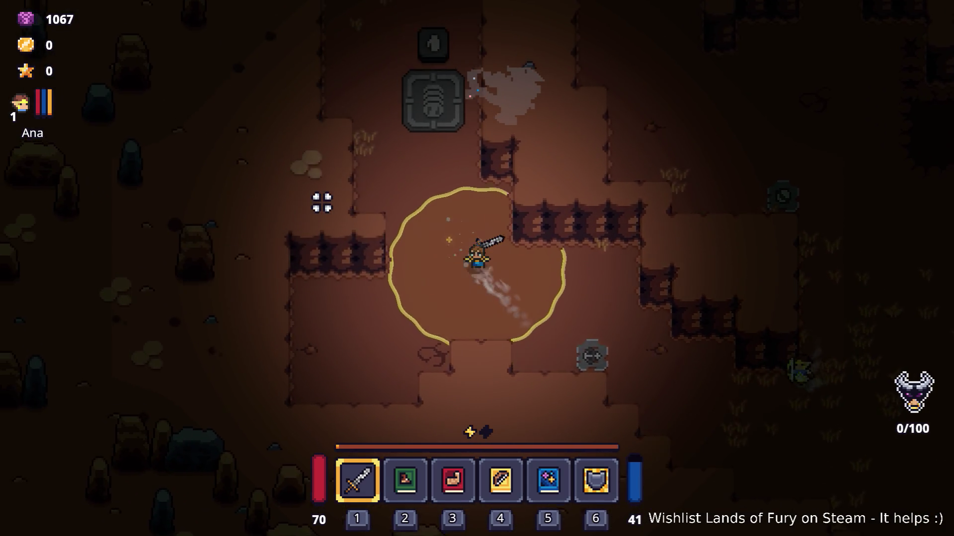
{"action": "key", "text": "d"}
{"action": "key", "text": "w"}
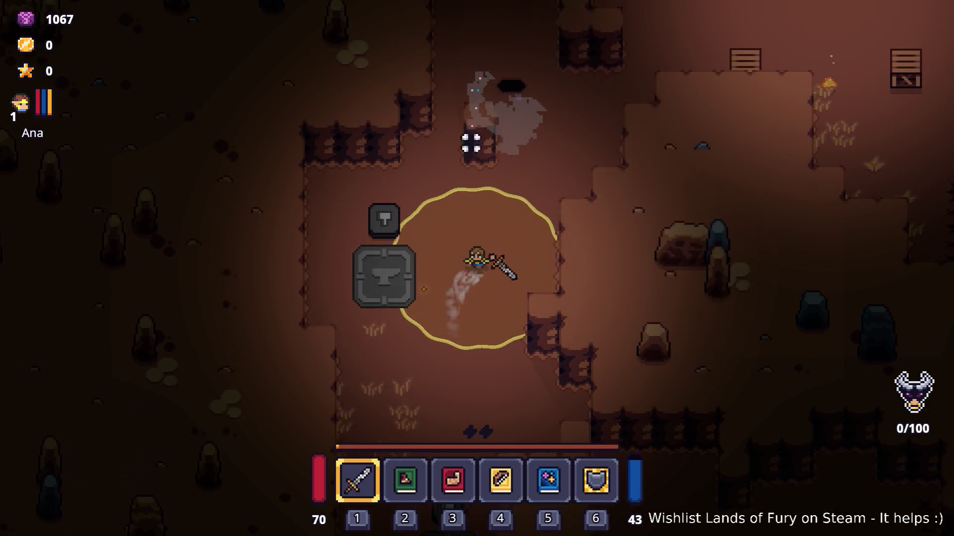
- Head past the campfire and fight the cavern enemies, reaching 12/100 kills
{"action": "key", "text": "w"}
{"action": "key", "text": "d"}
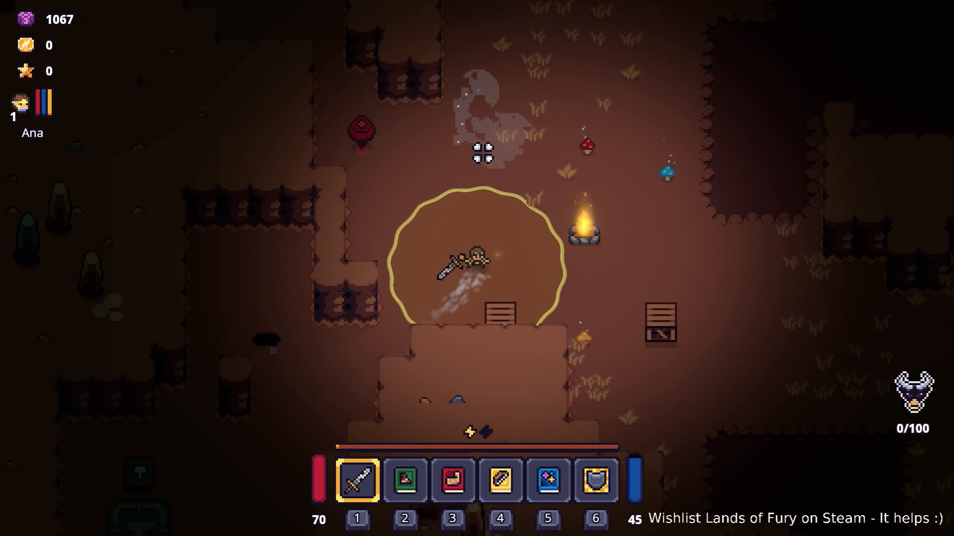
{"action": "key", "text": "w"}
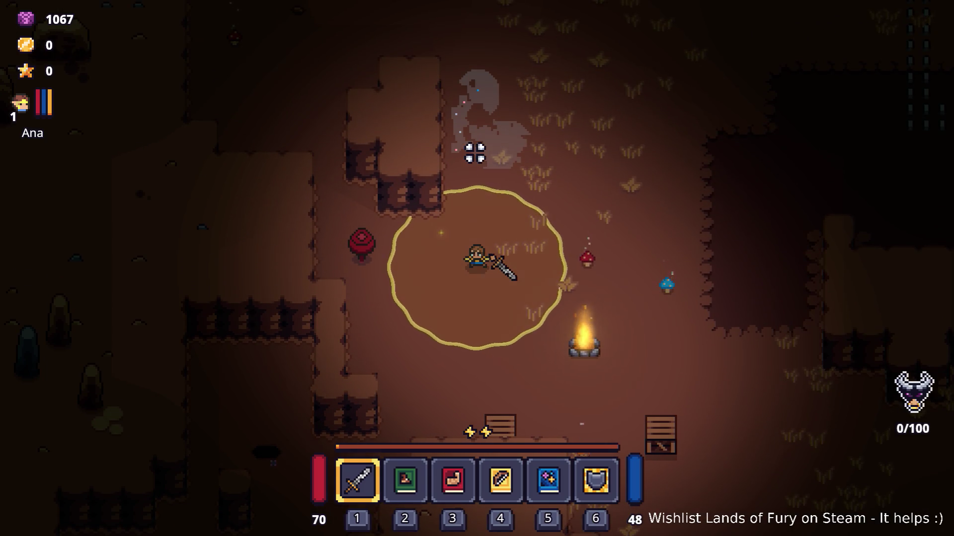
{"action": "key", "text": "a"}
{"action": "key", "text": "a"}
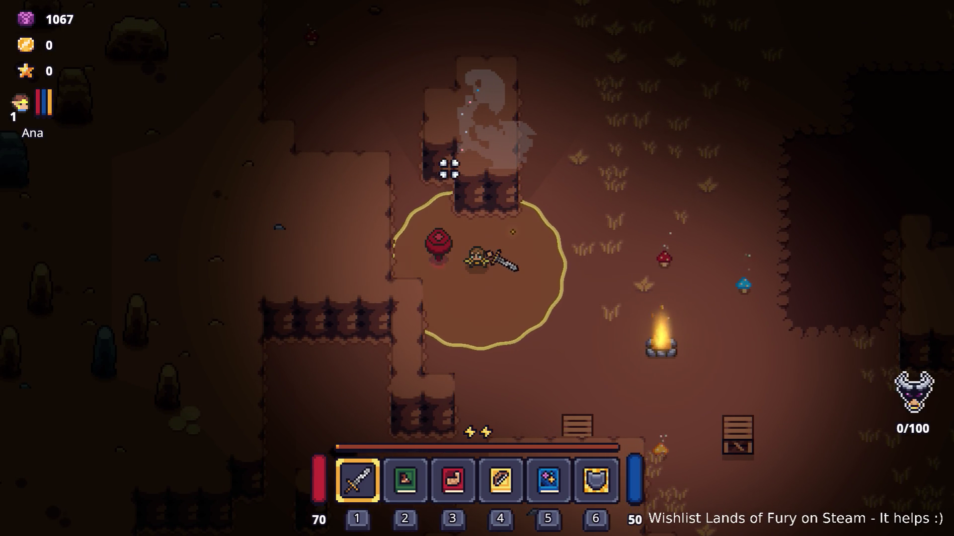
{"action": "key", "text": "d"}
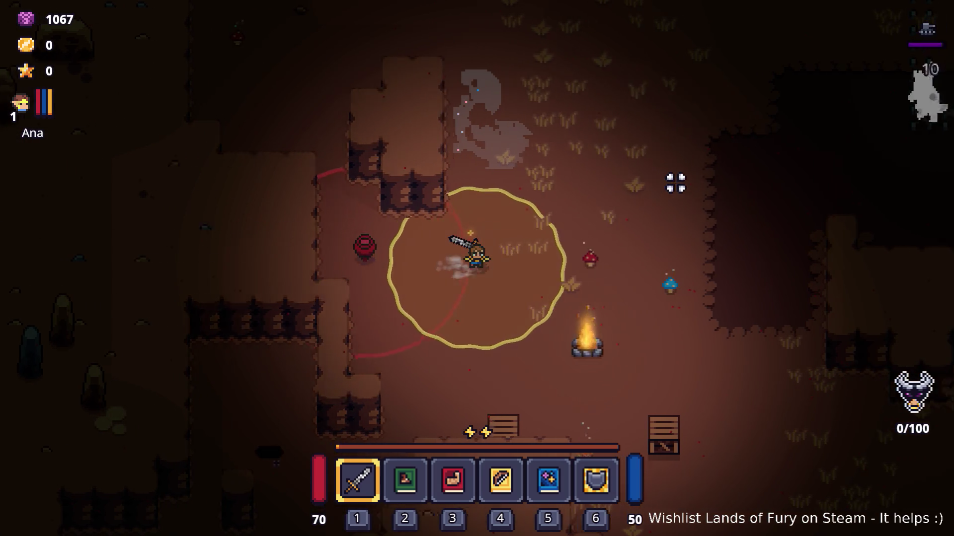
{"action": "key", "text": "d"}
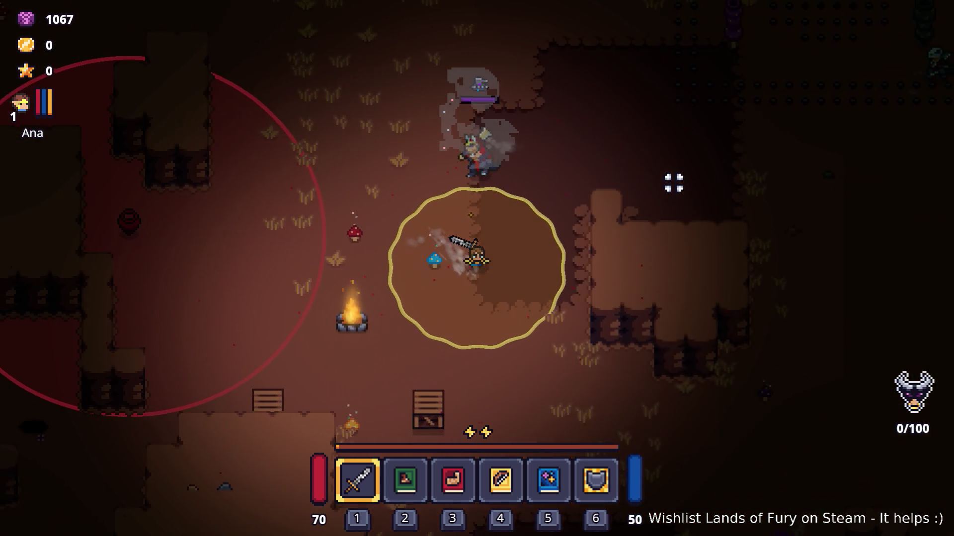
{"action": "key", "text": "d"}
{"action": "key", "text": "w"}
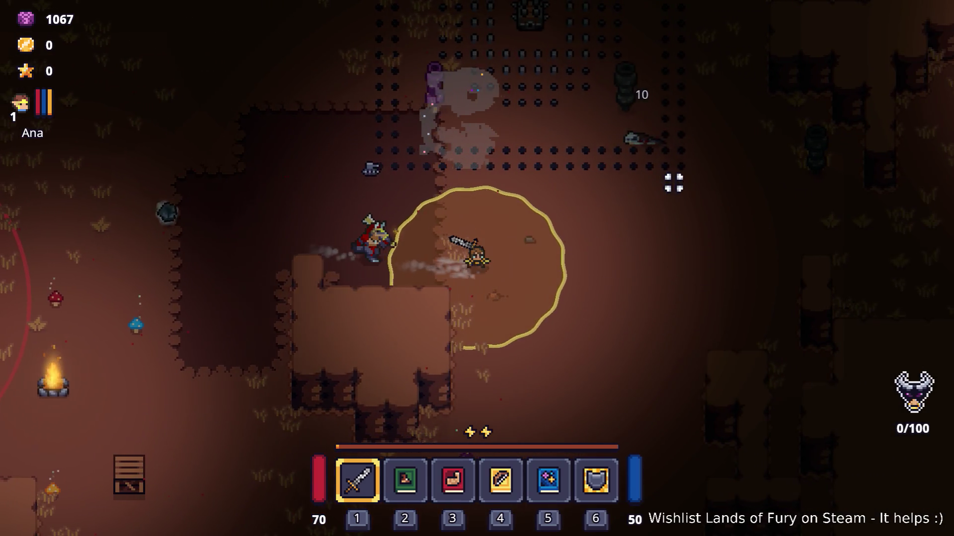
{"action": "key", "text": "d"}
{"action": "key", "text": "w"}
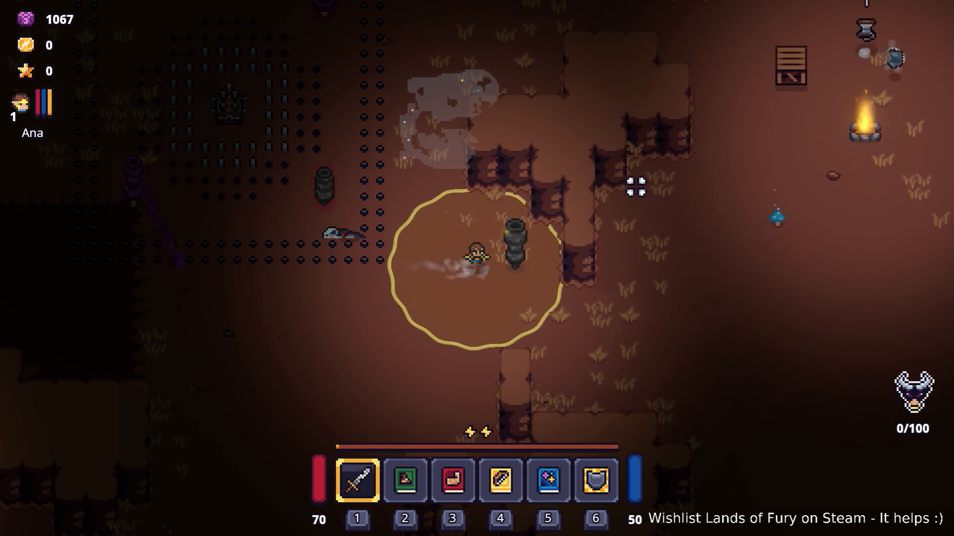
{"action": "key", "text": "d"}
{"action": "key", "text": "s"}
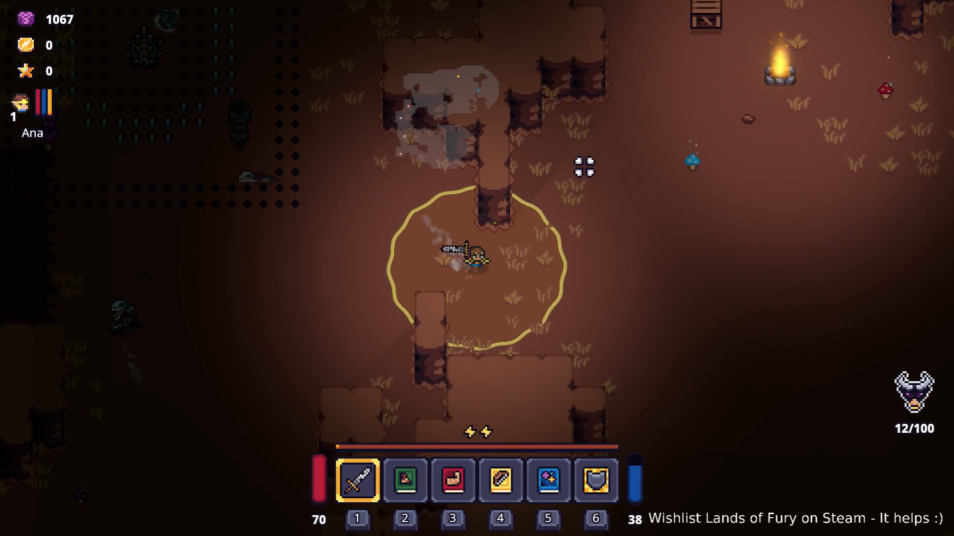
{"action": "key", "text": "space"}
- Attack the nearby enemies, then dash right and down the cave away from them
{"action": "key", "text": "w"}
{"action": "key", "text": "d"}
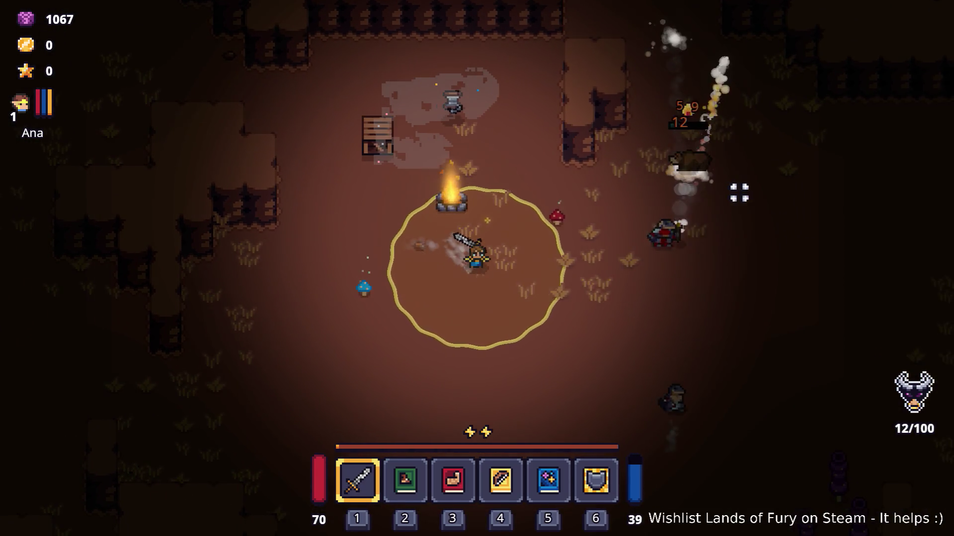
{"action": "key", "text": "d"}
{"action": "key", "text": "s"}
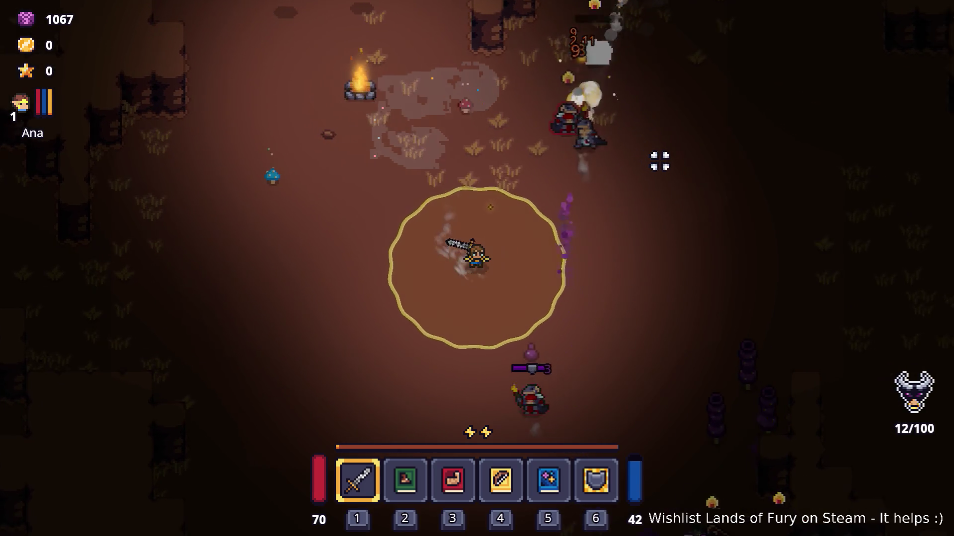
{"action": "key", "text": "d"}
{"action": "key", "text": "space"}
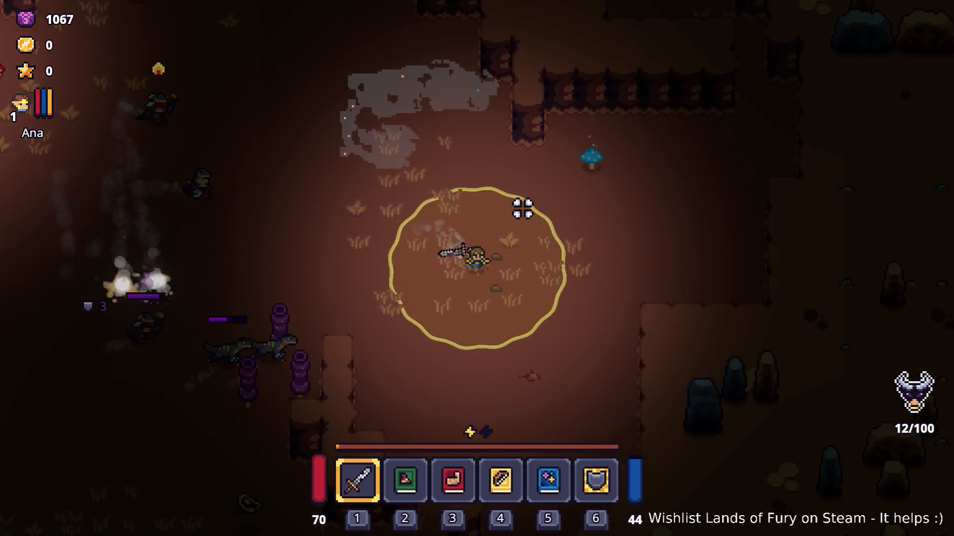
{"action": "key", "text": "s"}
{"action": "key", "text": "space"}
- Walk left to pick up the meat, then head up past the campfire through the cave passages
{"action": "key", "text": "s"}
{"action": "key", "text": "a"}
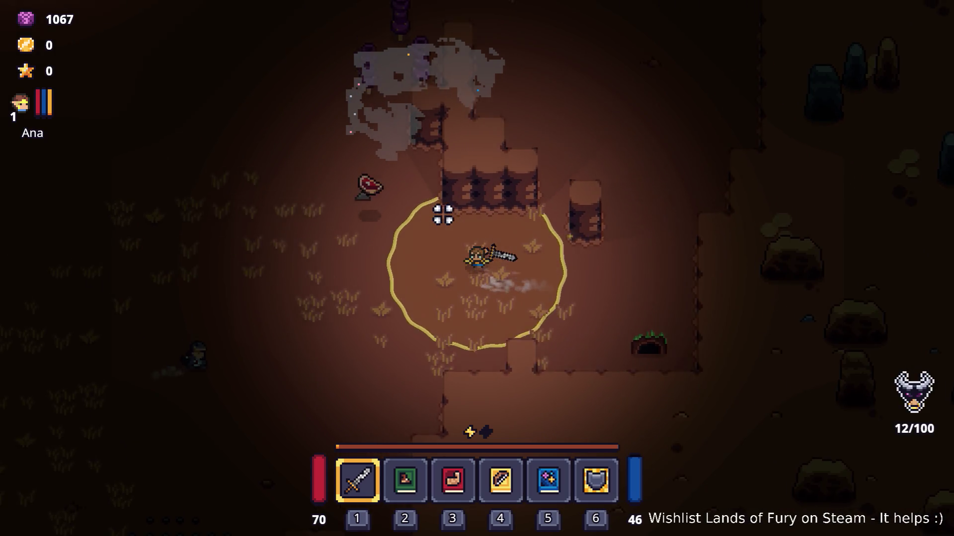
{"action": "key", "text": "w"}
{"action": "key", "text": "a"}
{"action": "key", "text": "w"}
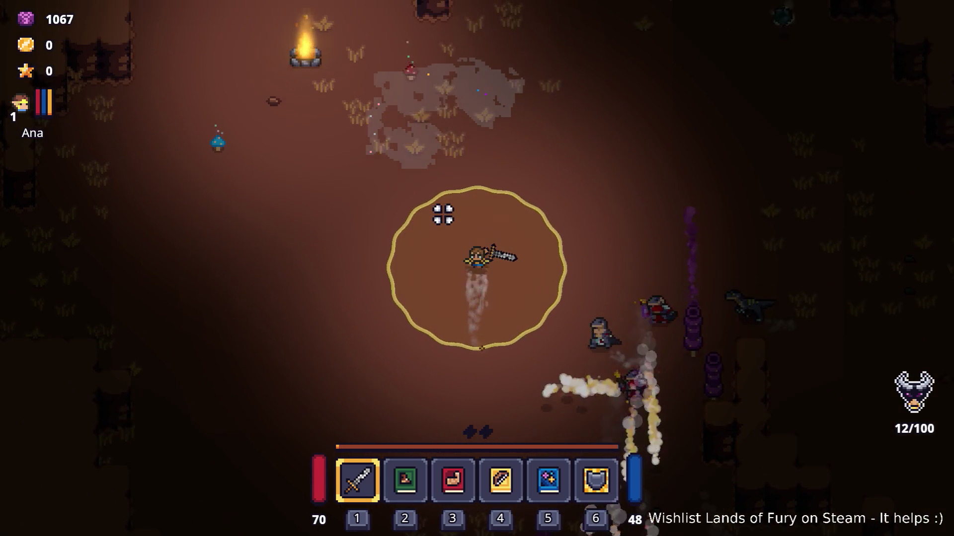
{"action": "key", "text": "w"}
{"action": "key", "text": "a"}
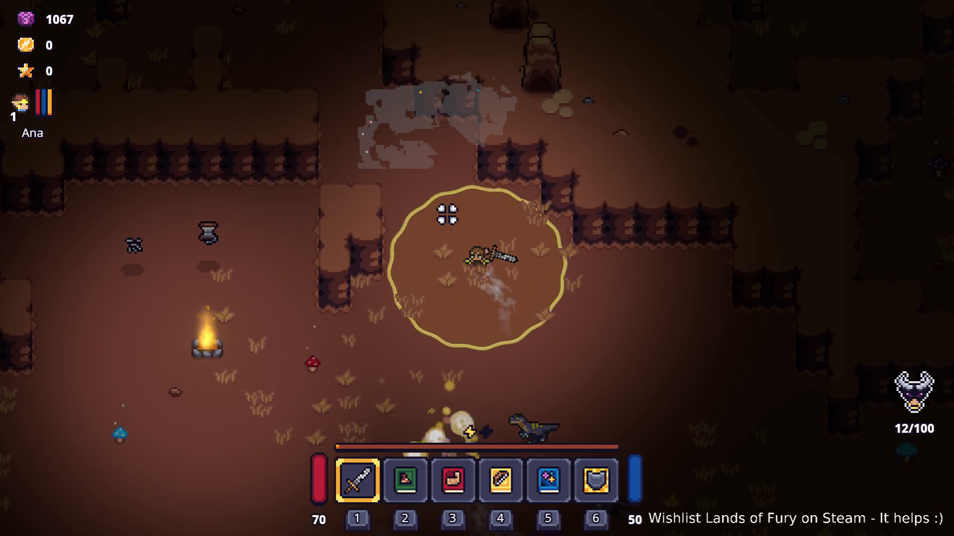
{"action": "key", "text": "w"}
{"action": "key", "text": "a"}
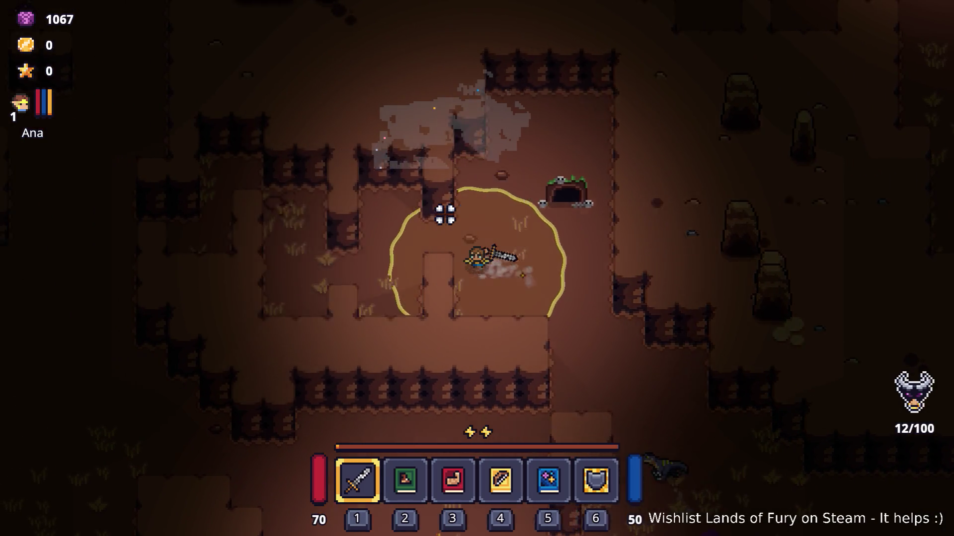
{"action": "key", "text": "w"}
{"action": "key", "text": "space"}
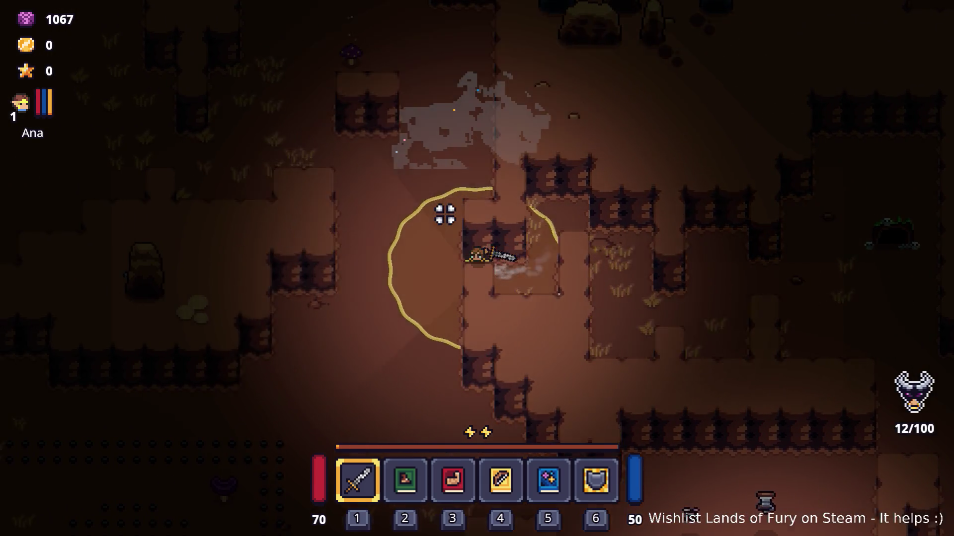
- Dash left, then work up-right through the cave toward the graveyard enemies
{"action": "key", "text": "s"}
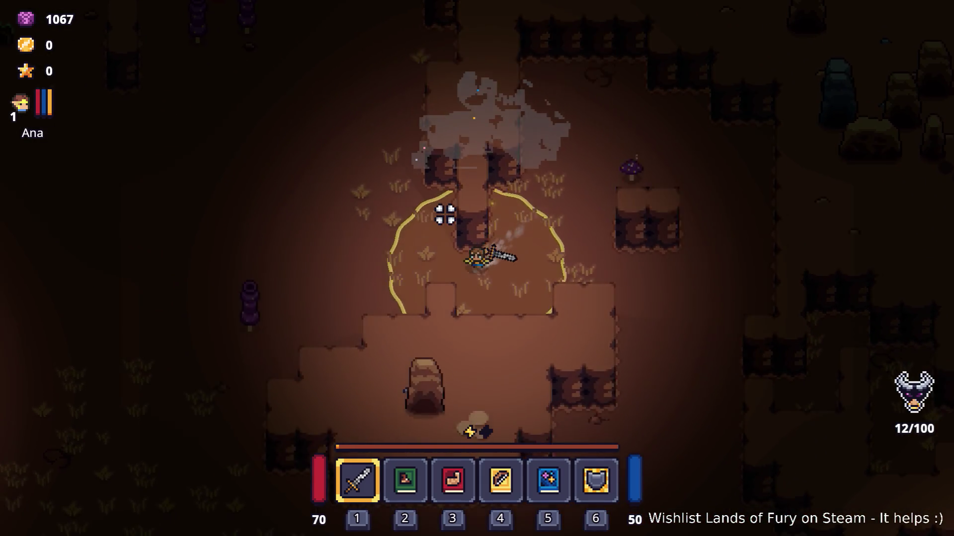
{"action": "key", "text": "a"}
{"action": "key", "text": "space"}
{"action": "key", "text": "w"}
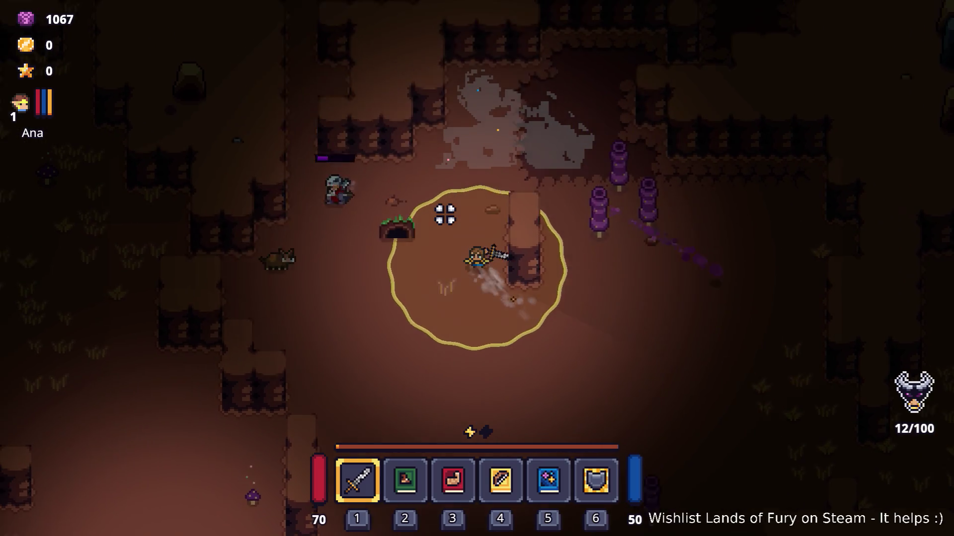
{"action": "key", "text": "w"}
{"action": "key", "text": "d"}
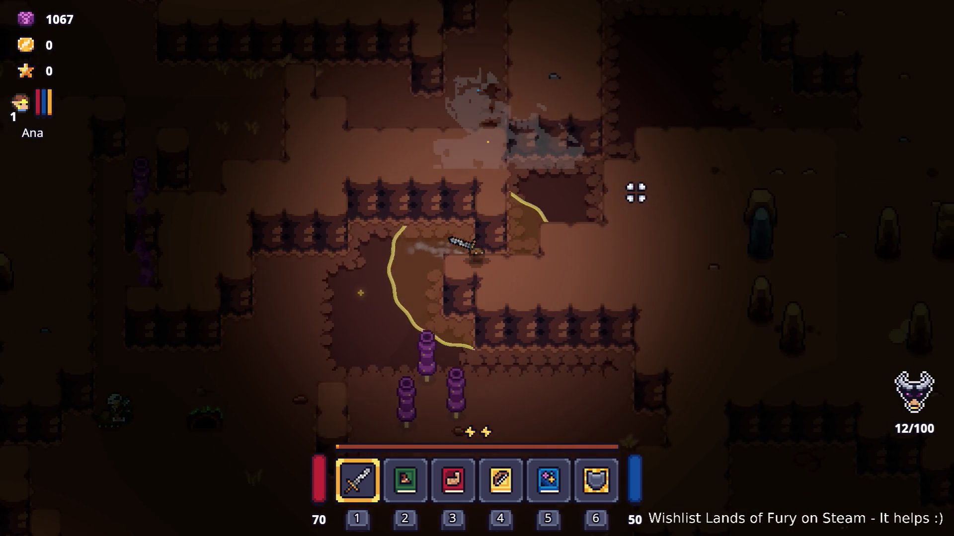
{"action": "key", "text": "w"}
{"action": "key", "text": "d"}
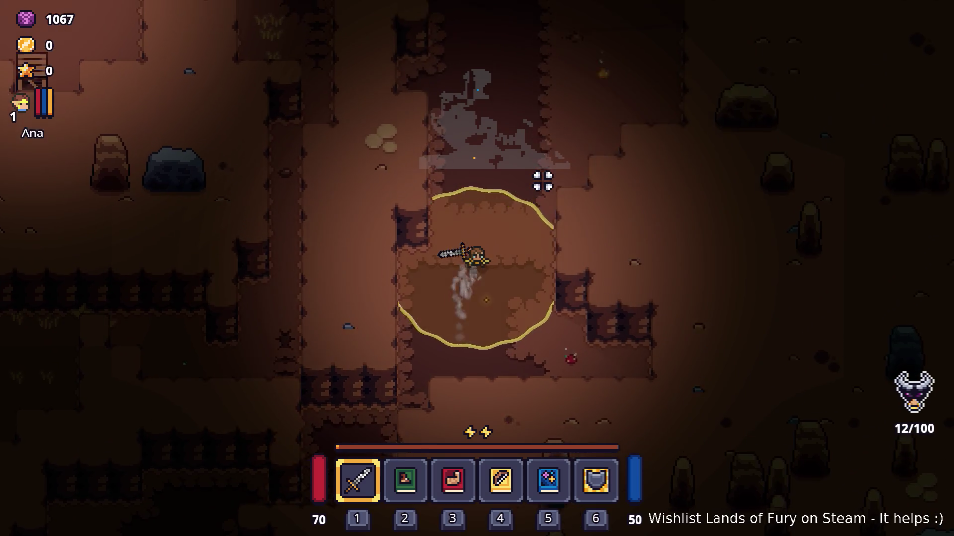
{"action": "key", "text": "w"}
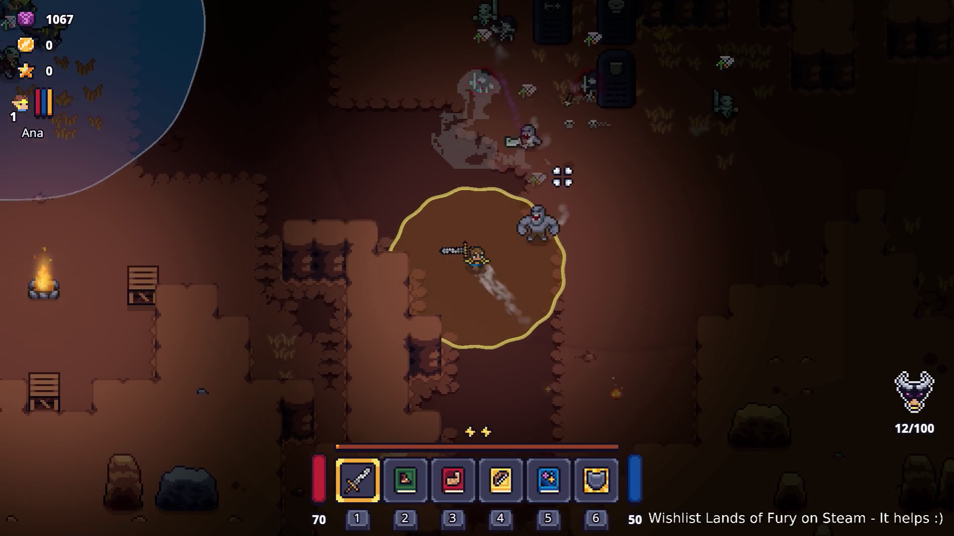
{"action": "key", "text": "w"}
{"action": "key", "text": "a"}
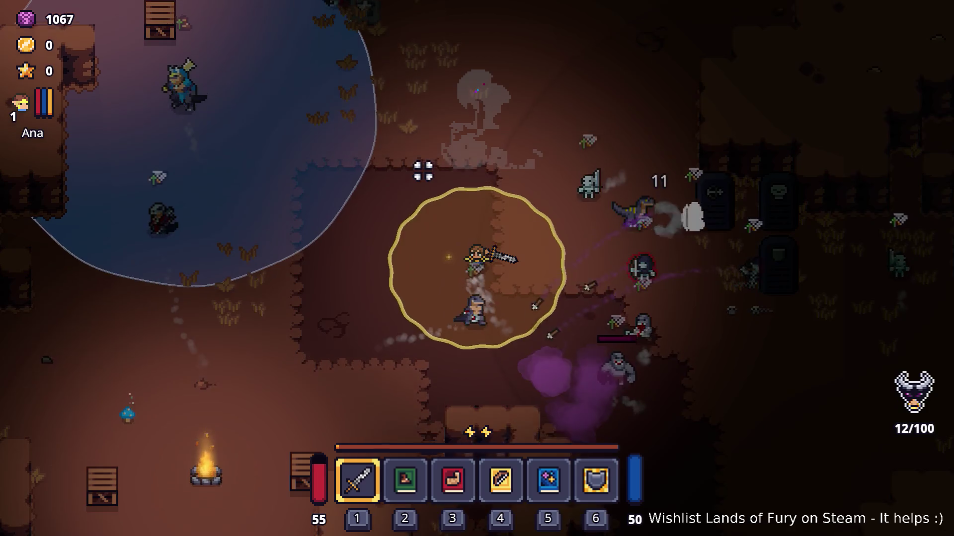
- Retreat from the enemies, then push up-right among the tombstones and back off again
{"action": "key", "text": "s"}
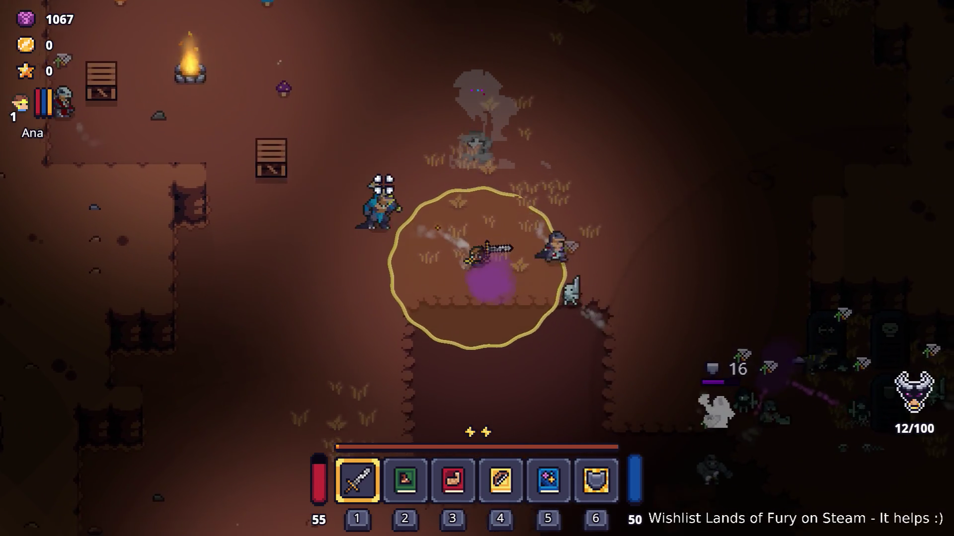
{"action": "key", "text": "s"}
{"action": "key", "text": "d"}
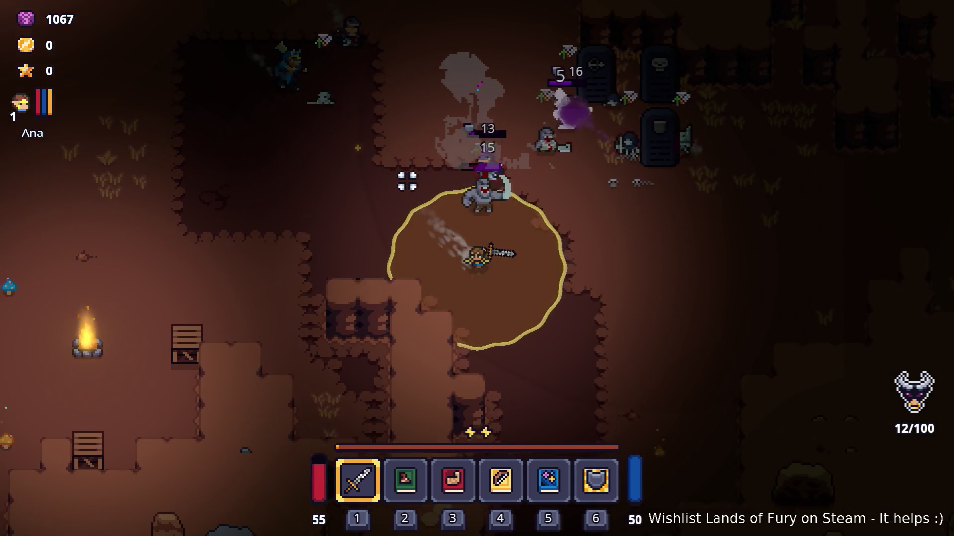
{"action": "key", "text": "d"}
{"action": "key", "text": "w"}
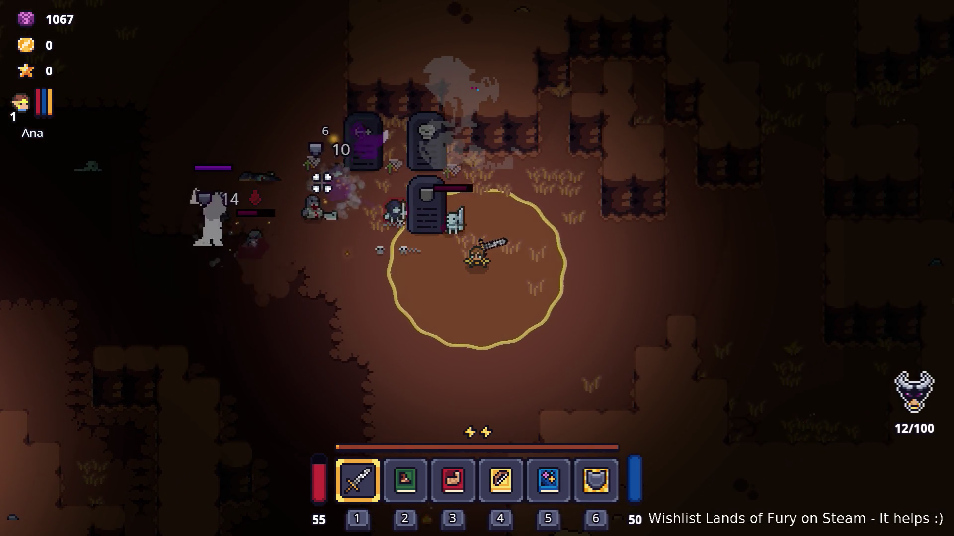
{"action": "key", "text": "d"}
{"action": "key", "text": "w"}
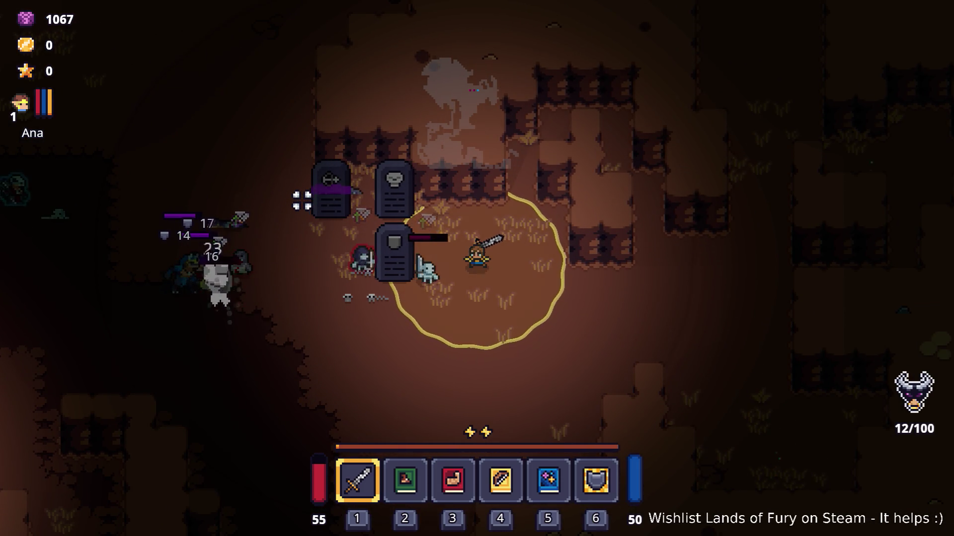
{"action": "key", "text": "s"}
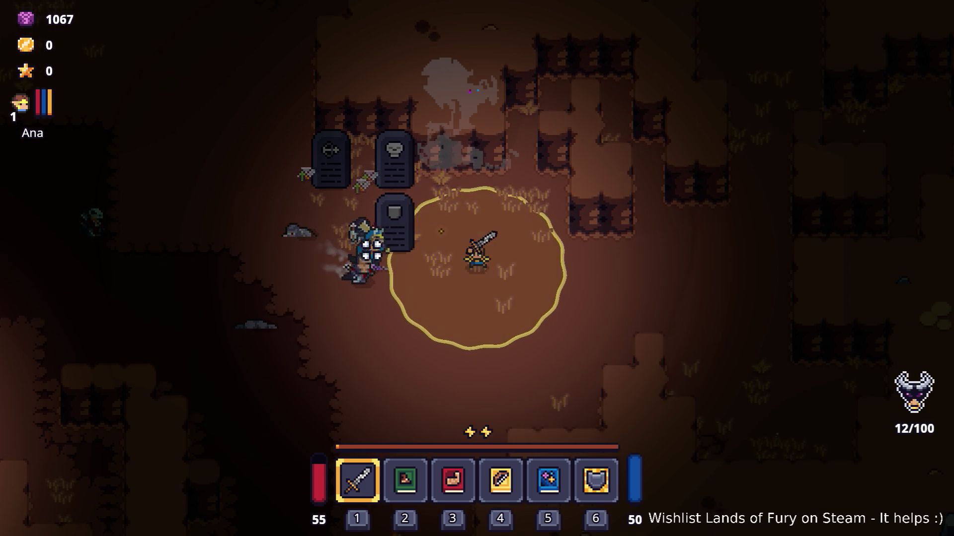
{"action": "key", "text": "s"}
{"action": "key", "text": "a"}
{"action": "key", "text": "w"}
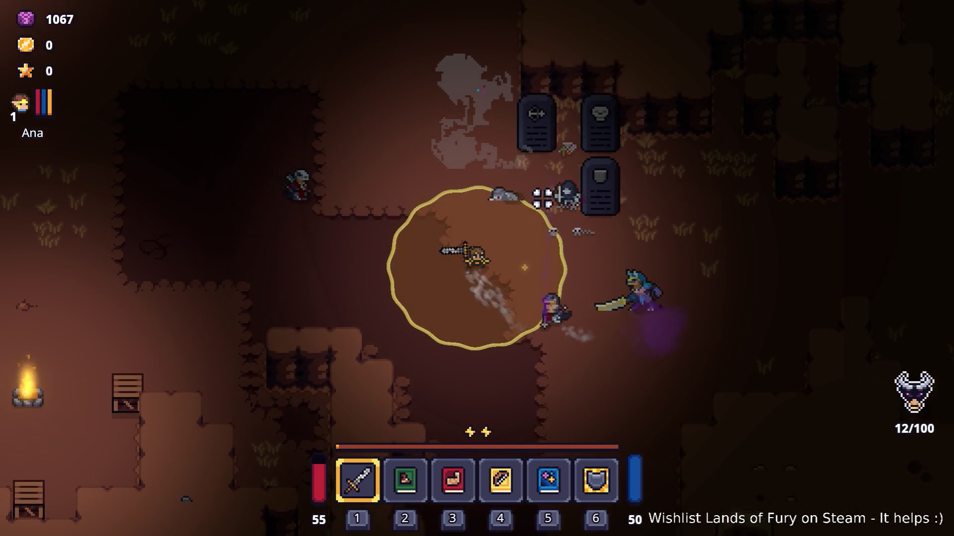
- Circle around the tombstones, running up-right away from an enemy and coming back down
{"action": "key", "text": "w"}
{"action": "key", "text": "d"}
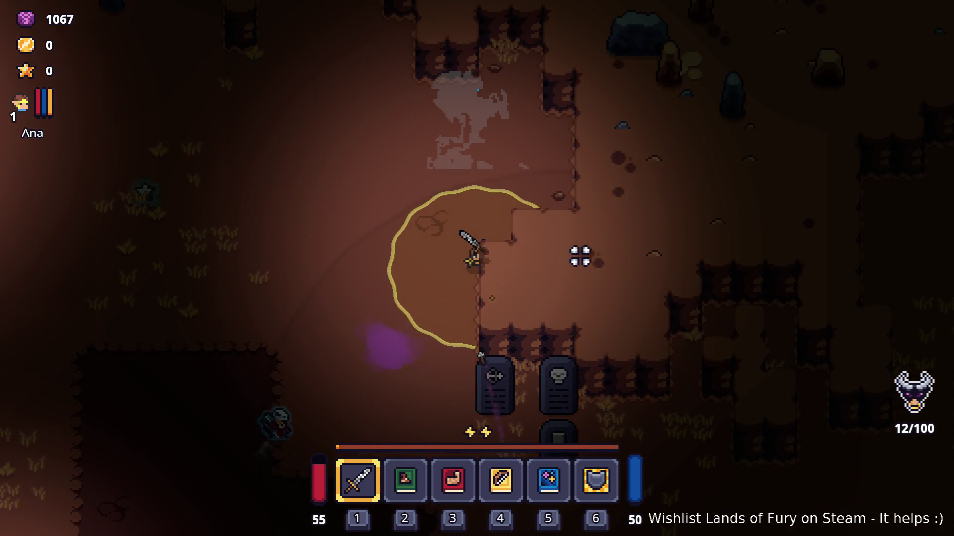
{"action": "key", "text": "s"}
{"action": "key", "text": "a"}
{"action": "key", "text": "d"}
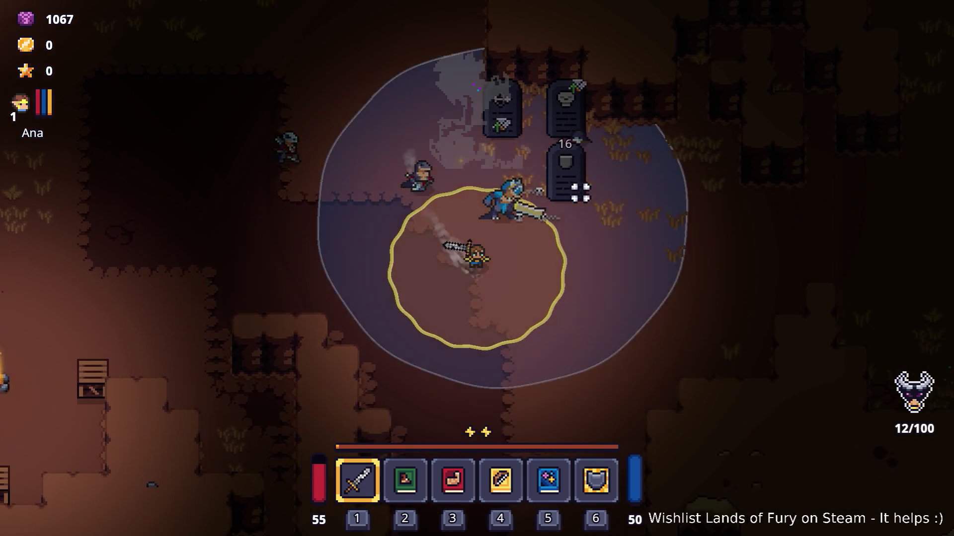
{"action": "key", "text": "d"}
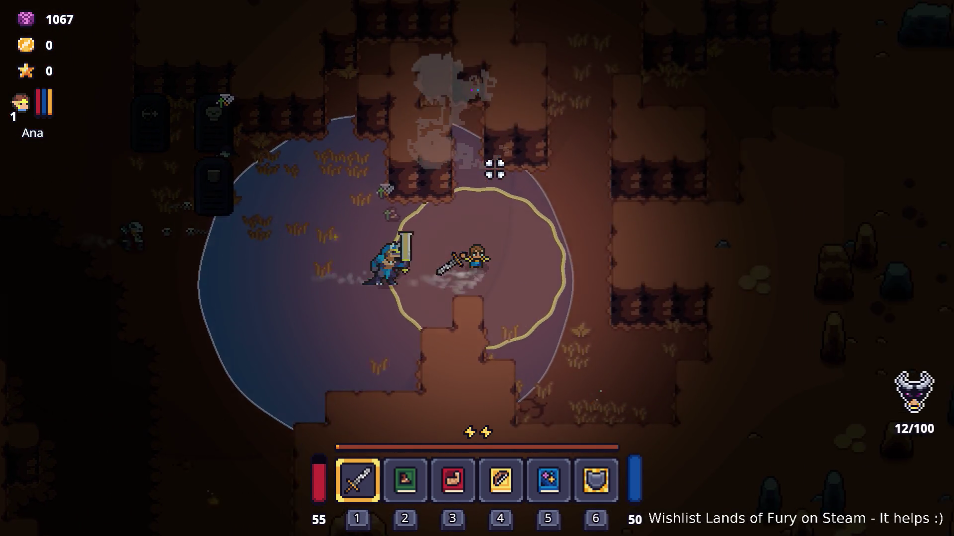
{"action": "key", "text": "w"}
{"action": "key", "text": "d"}
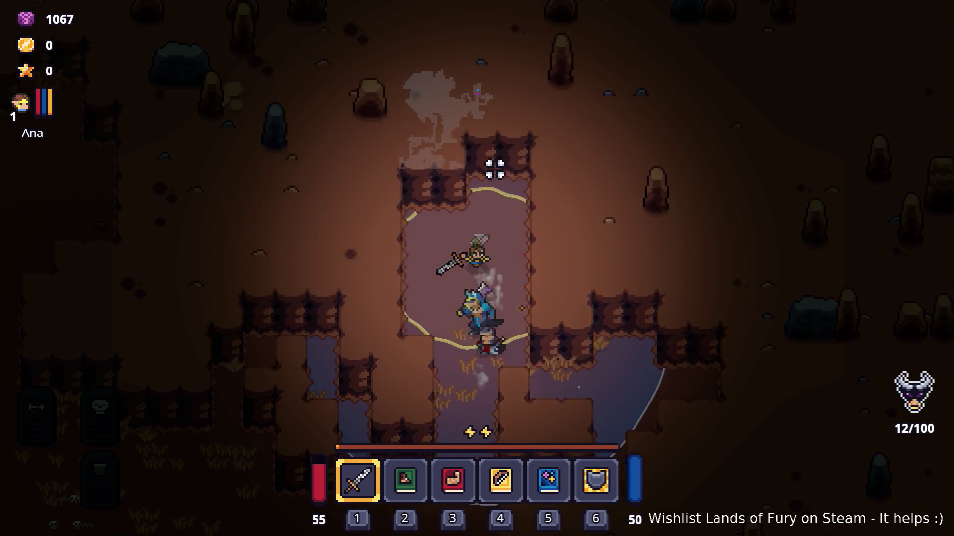
{"action": "key", "text": "a"}
{"action": "key", "text": "s"}
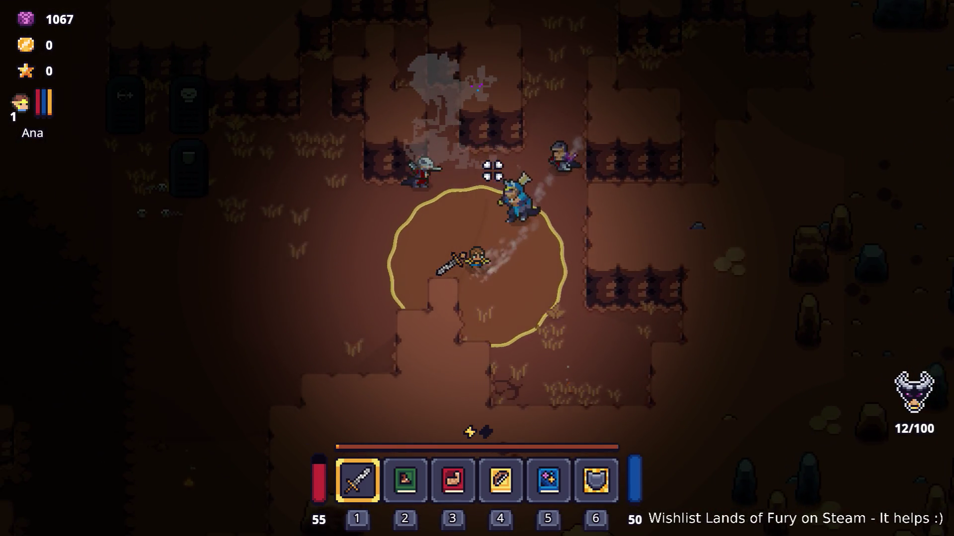
- Return into the graveyard, dash left spending a lightning charge, and move toward the tombstones
{"action": "key", "text": "a"}
{"action": "key", "text": "w"}
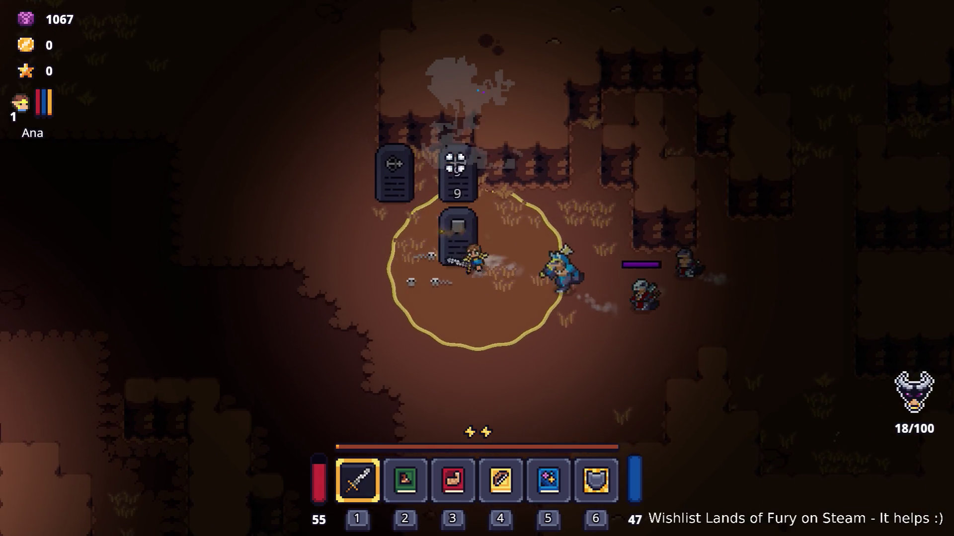
{"action": "key", "text": "a"}
{"action": "key", "text": "w"}
{"action": "key", "text": "w"}
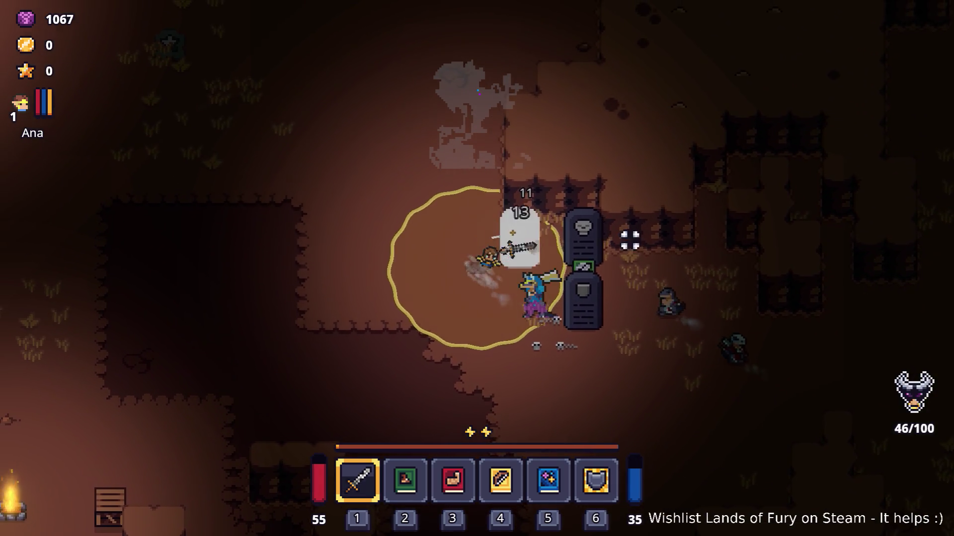
{"action": "key", "text": "a"}
{"action": "key", "text": "space"}
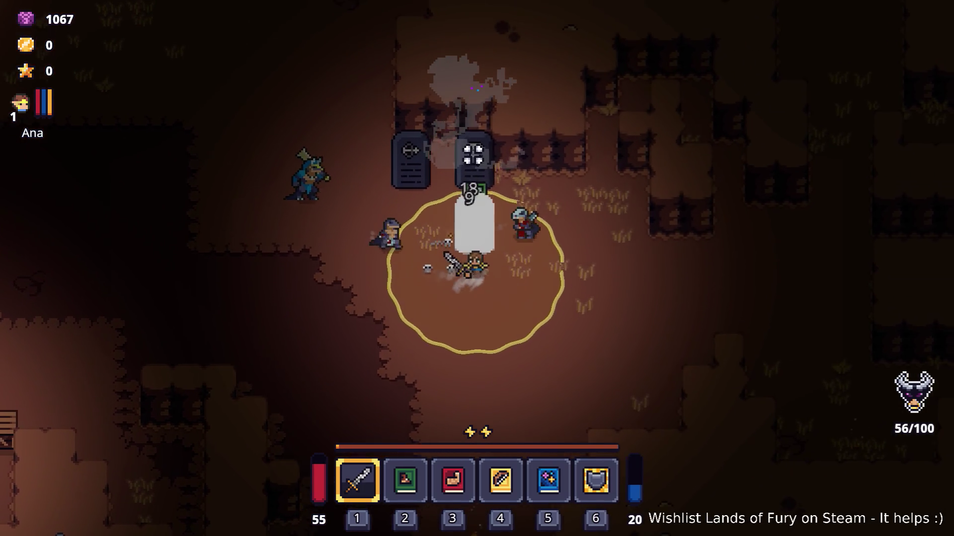
{"action": "key", "text": "w"}
{"action": "key", "text": "d"}
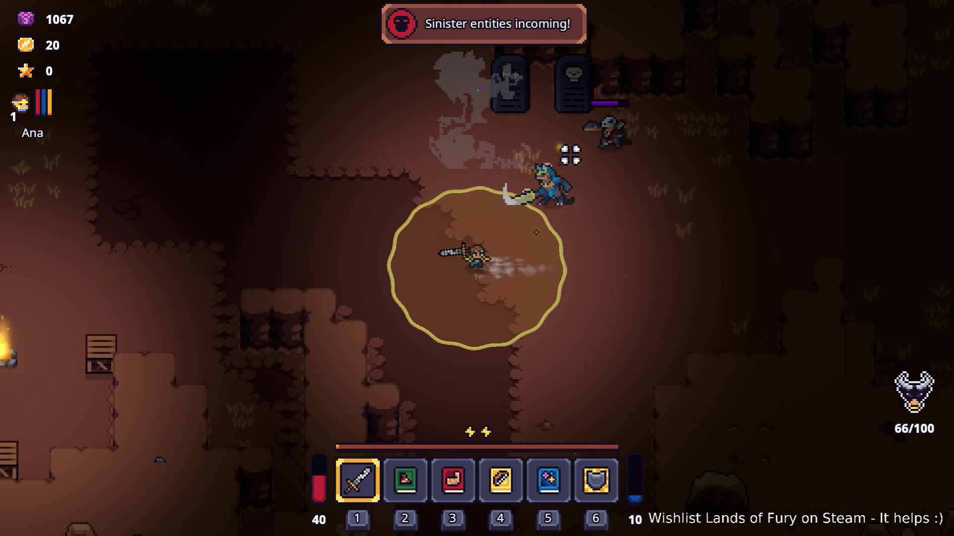
- Break away from the fight, dashing the hero up-left and steering up-right afterward
{"action": "key", "text": "w"}
{"action": "key", "text": "a"}
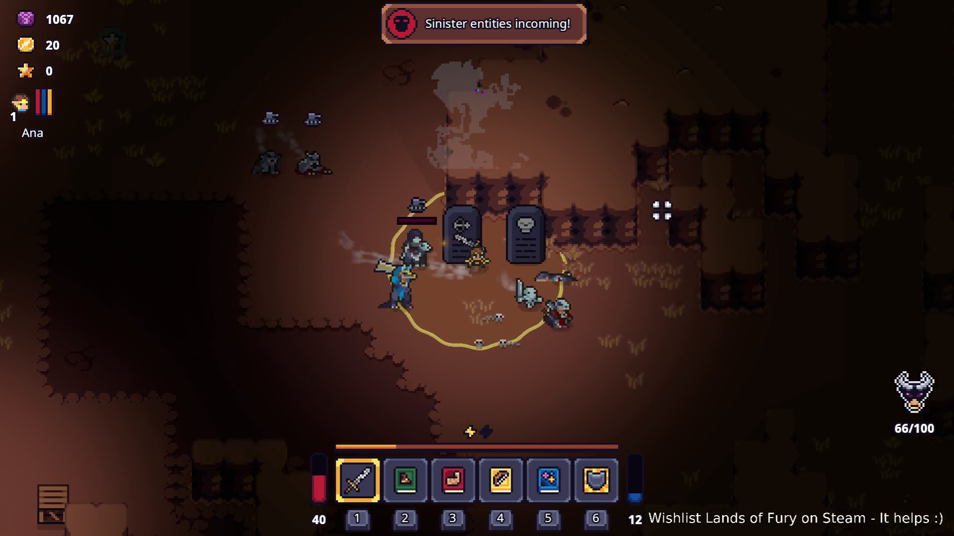
{"action": "key", "text": "s"}
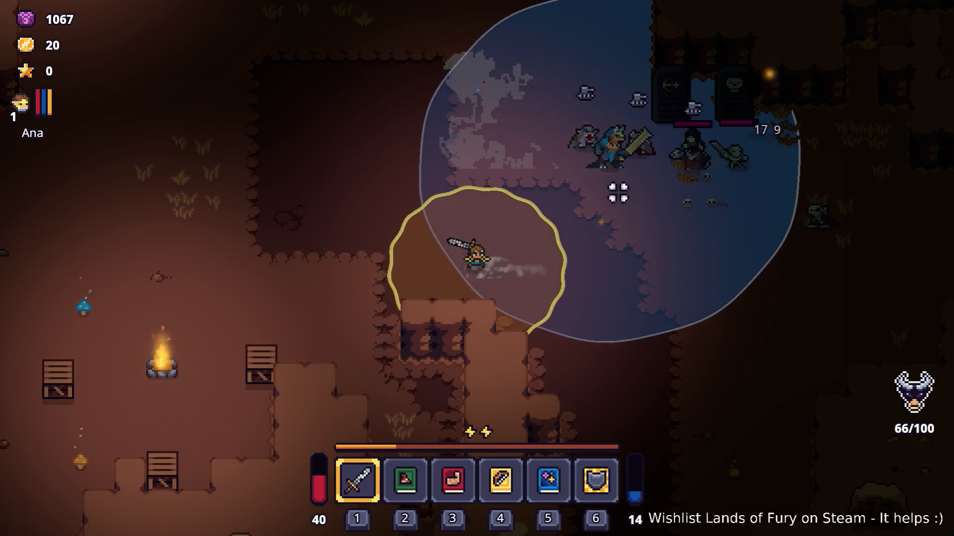
{"action": "key", "text": "d"}
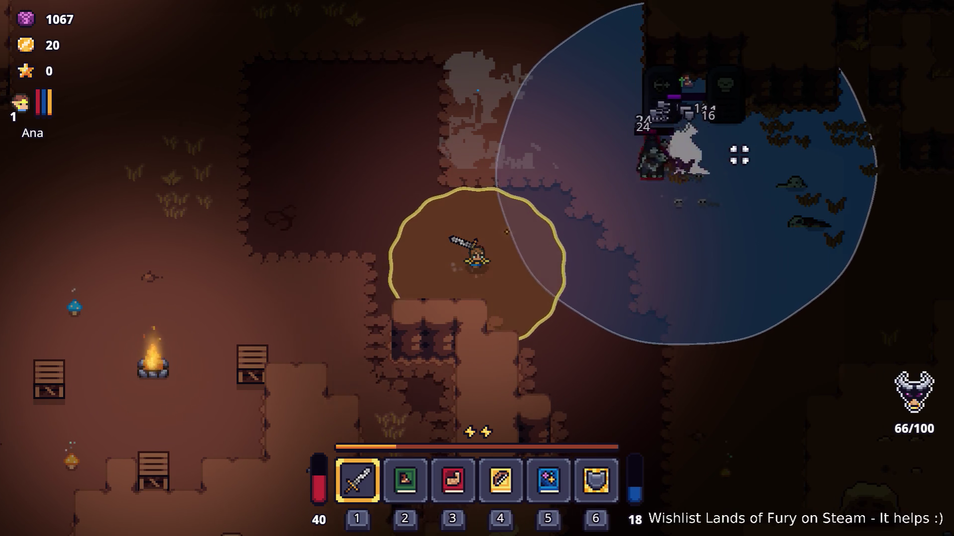
{"action": "key", "text": "w"}
{"action": "key", "text": "a"}
{"action": "key", "text": "space"}
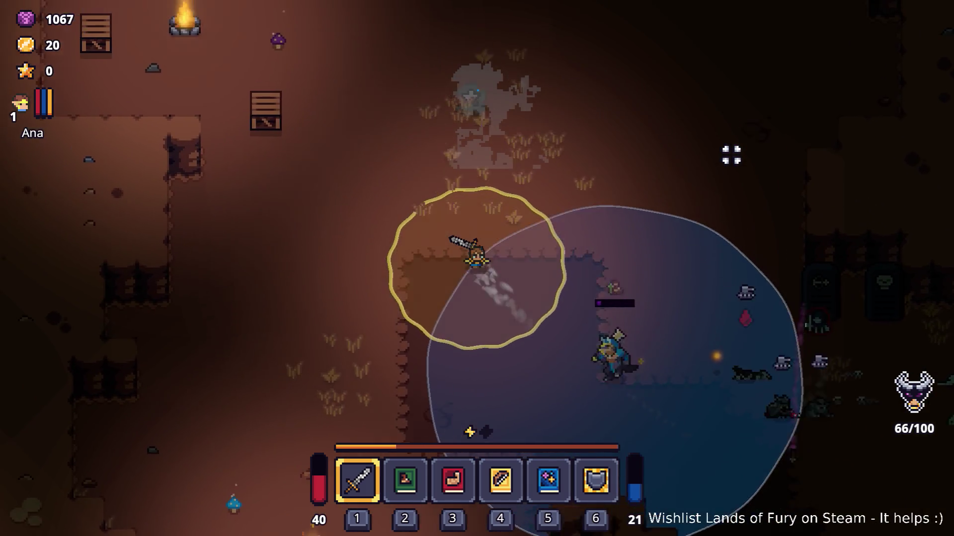
{"action": "key", "text": "d"}
- Walk the hero up past the crate and campfire, along the cliff, and down toward another campfire
{"action": "key", "text": "w"}
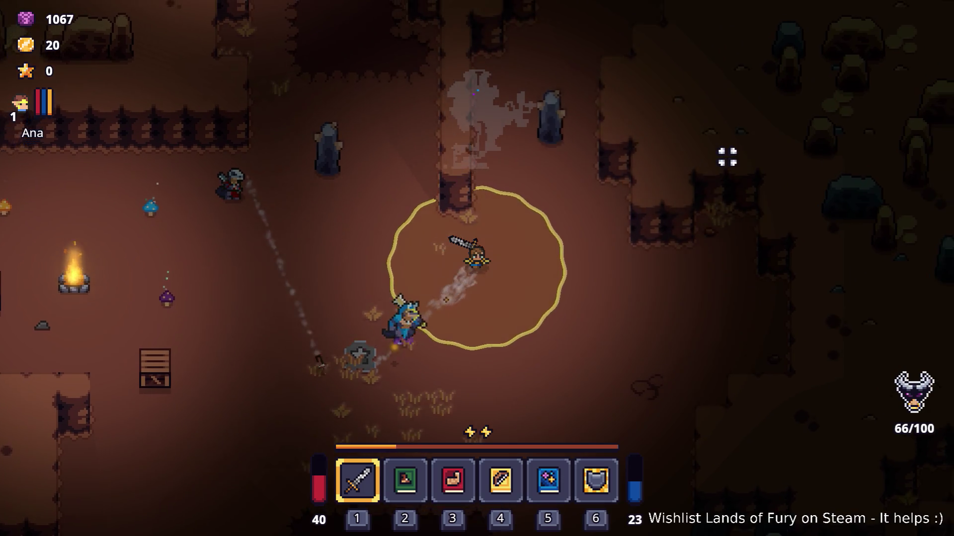
{"action": "key", "text": "a"}
{"action": "key", "text": "d"}
{"action": "key", "text": "w"}
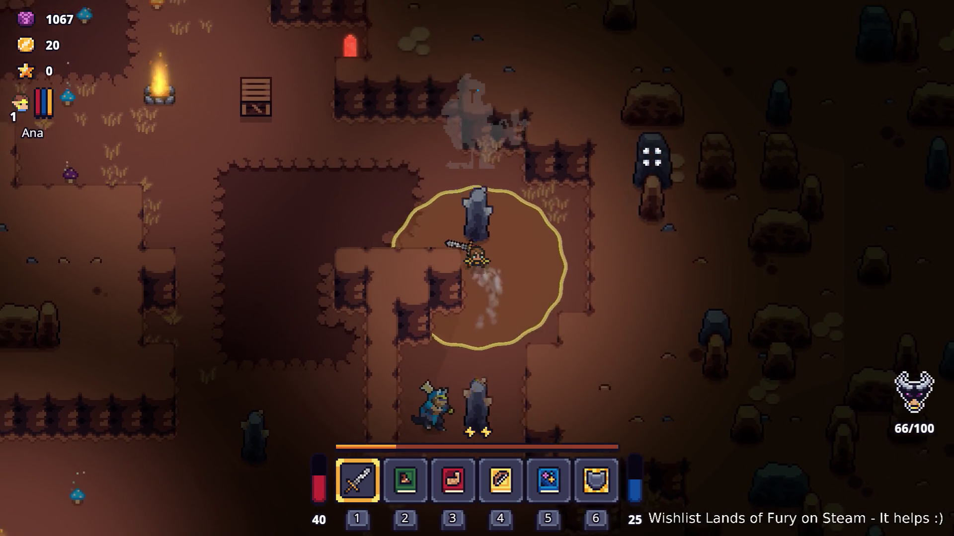
{"action": "key", "text": "a"}
{"action": "key", "text": "w"}
{"action": "key", "text": "a"}
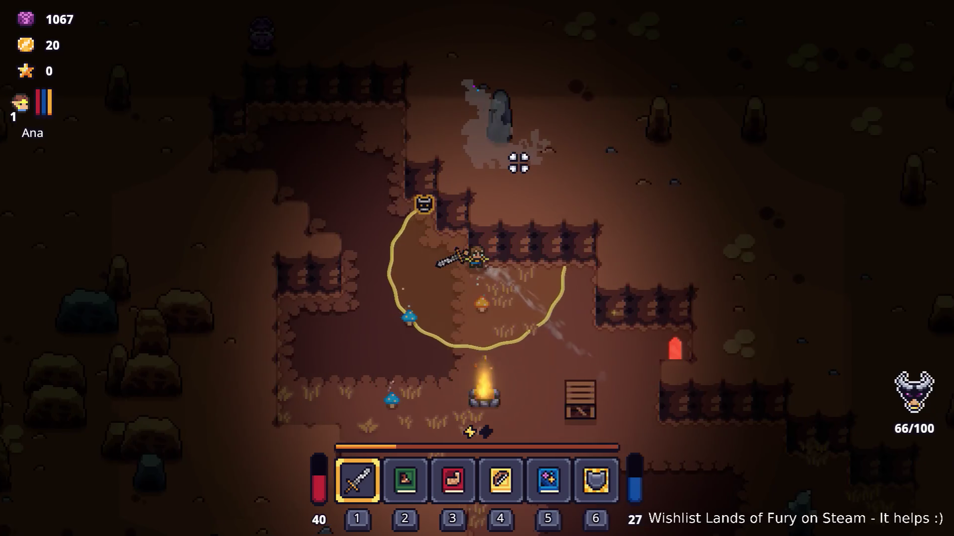
{"action": "key", "text": "s"}
{"action": "key", "text": "s"}
{"action": "key", "text": "d"}
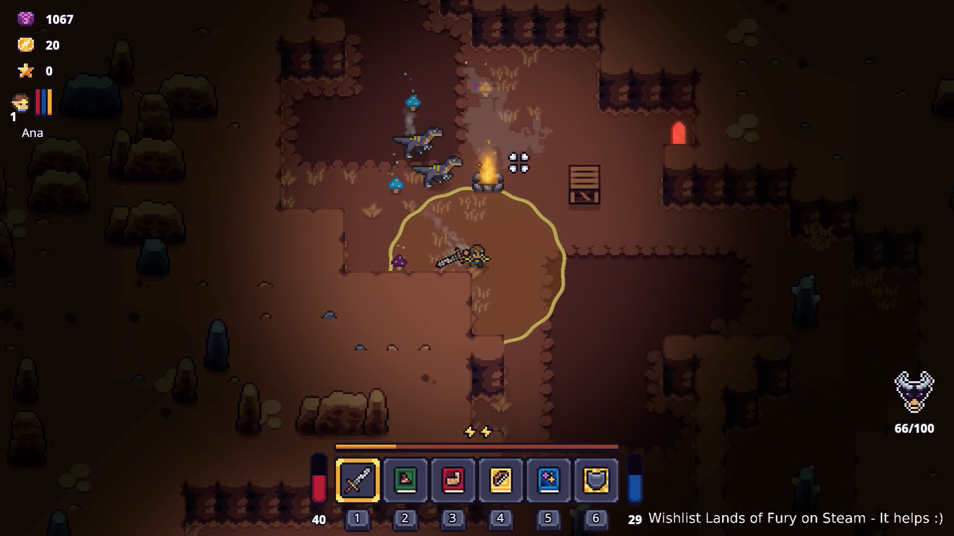
{"action": "key", "text": "a"}
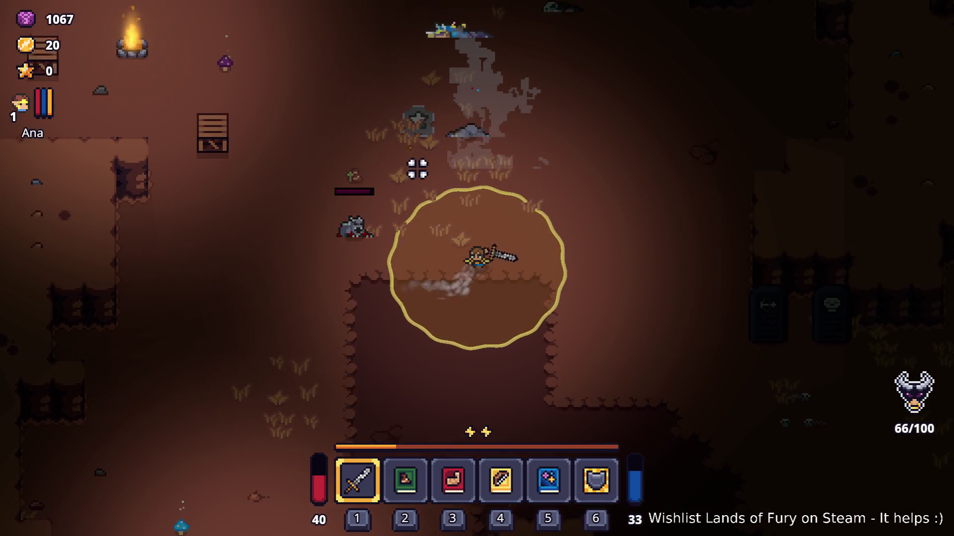
- Move past the crates, dashing up-right away from enemies, then continue left through the cave
{"action": "key", "text": "w"}
{"action": "key", "text": "a"}
{"action": "key", "text": "s"}
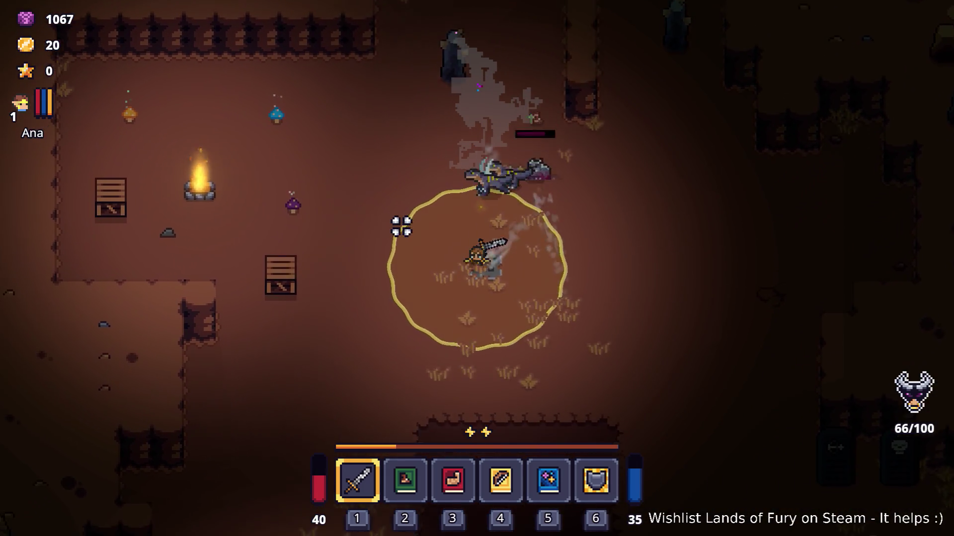
{"action": "key", "text": "space"}
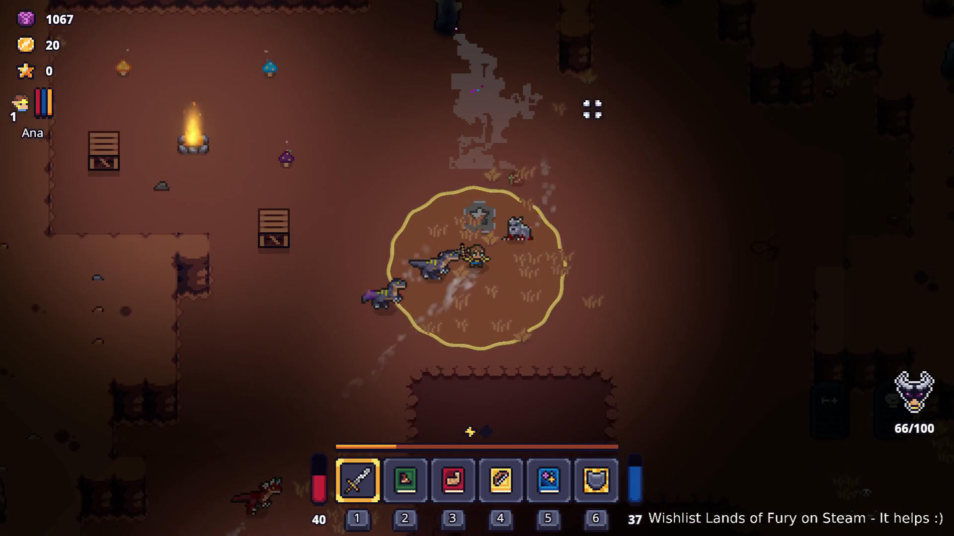
{"action": "key", "text": "s"}
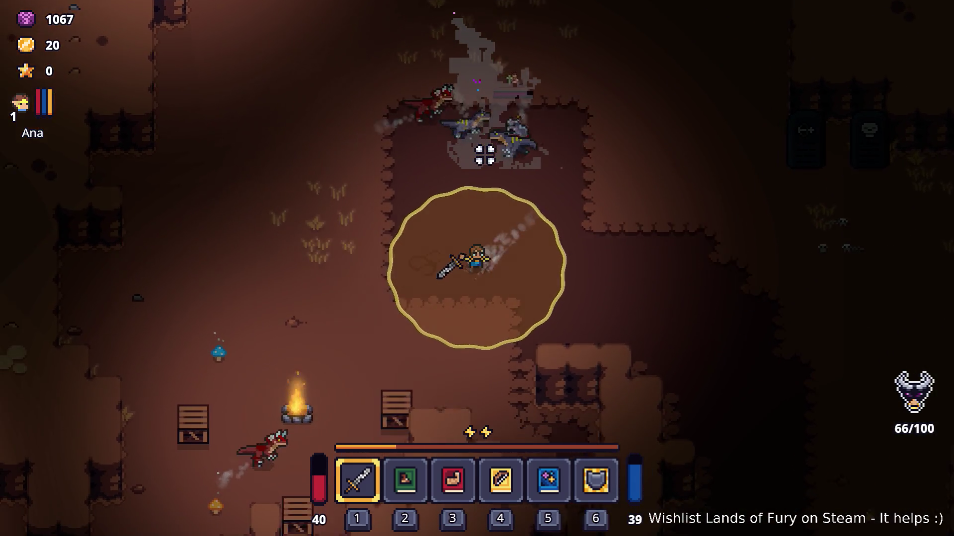
{"action": "key", "text": "a"}
{"action": "key", "text": "s"}
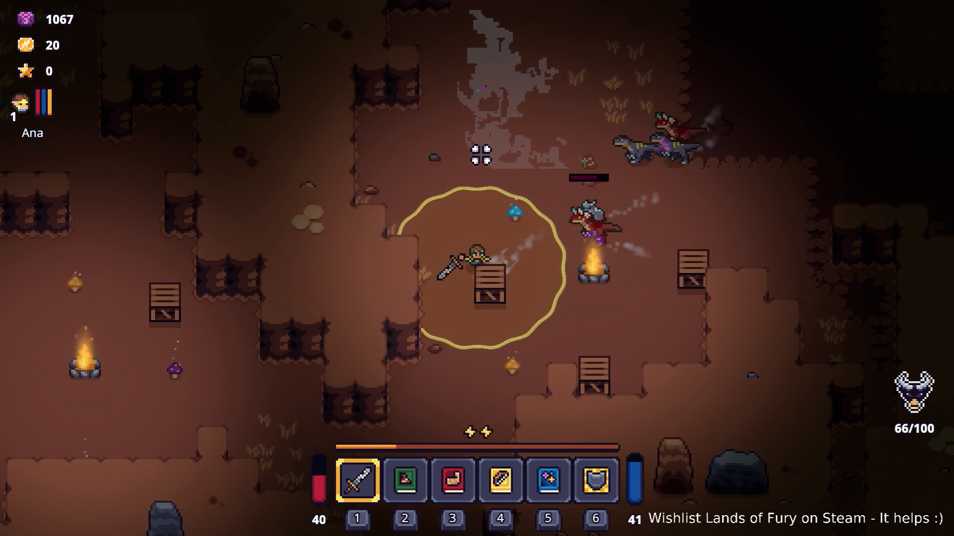
{"action": "key", "text": "a"}
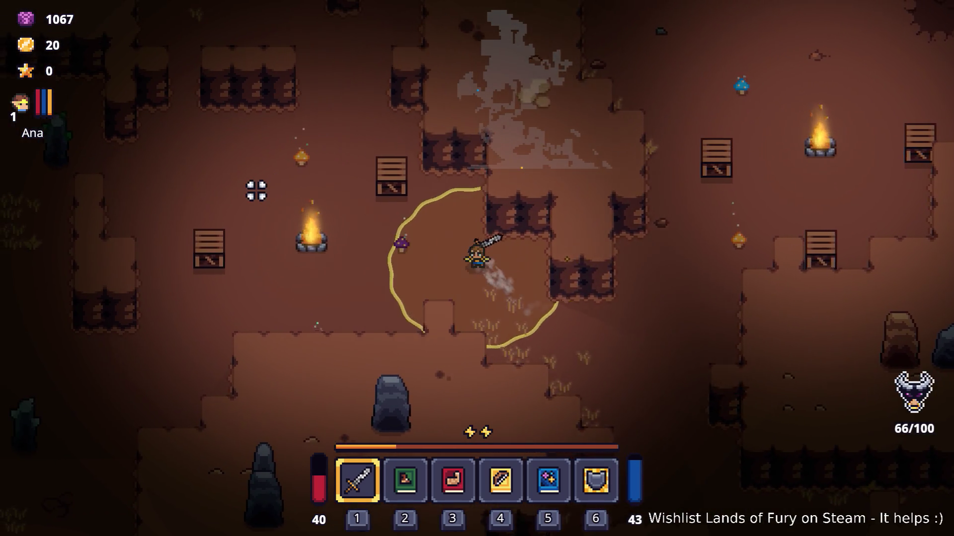
- Walk the hero past the campfire, crates and pillar, down toward the rocks and new terrain
{"action": "key", "text": "w"}
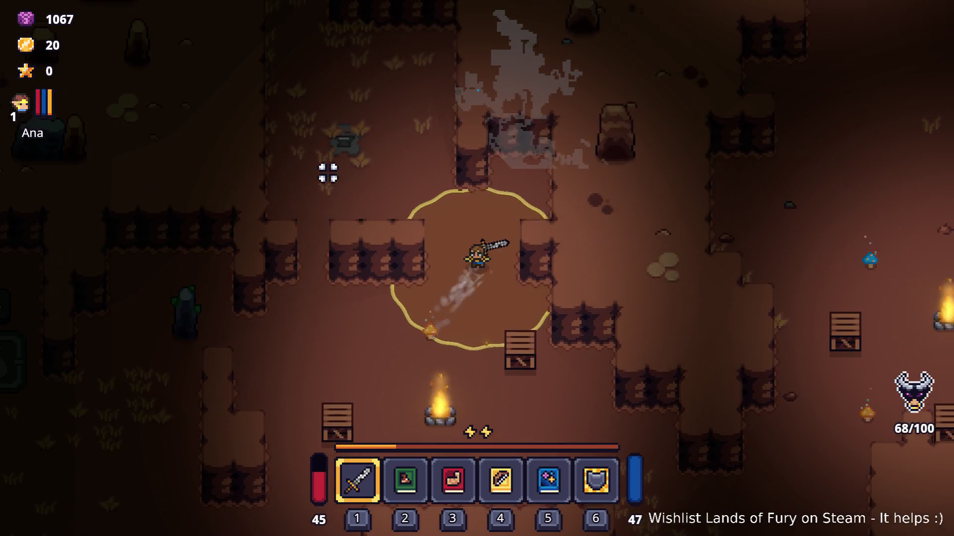
{"action": "key", "text": "a"}
{"action": "key", "text": "s"}
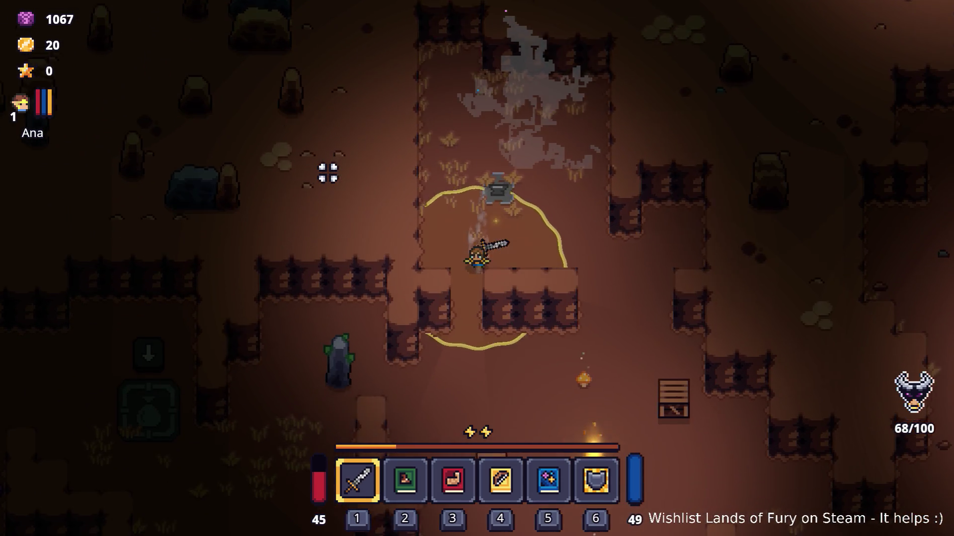
{"action": "key", "text": "a"}
{"action": "key", "text": "s"}
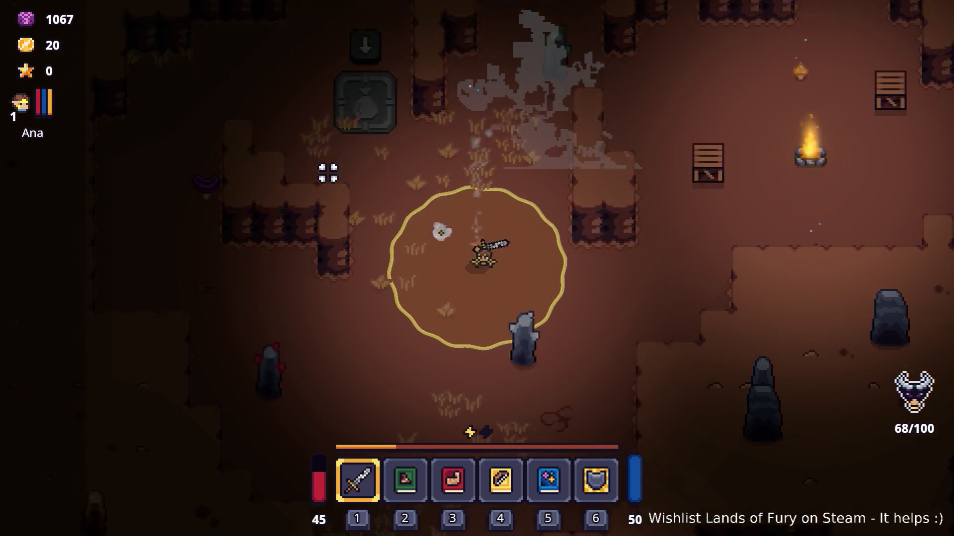
{"action": "key", "text": "s"}
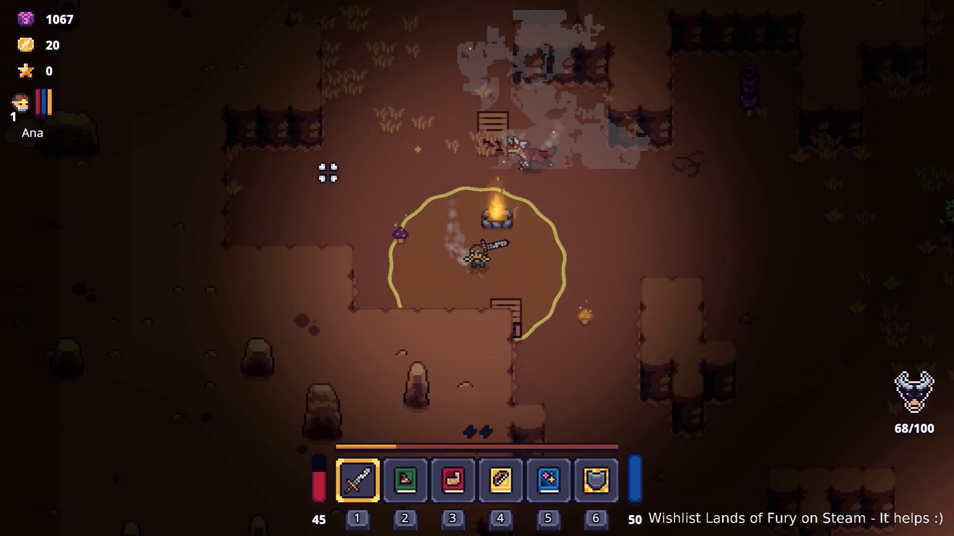
{"action": "key", "text": "d"}
{"action": "key", "text": "s"}
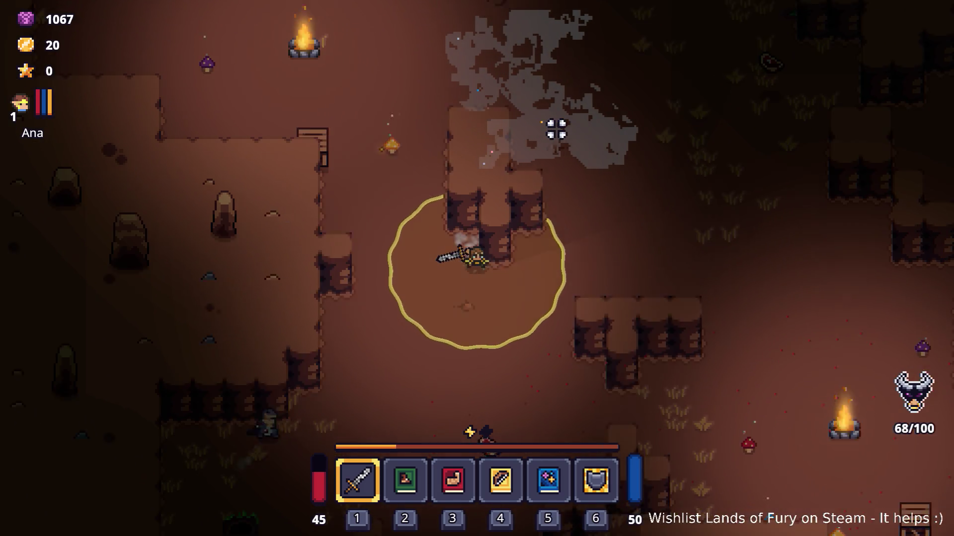
- Approach the enemies near the campfire and slash at the one above the hero
{"action": "key", "text": "d"}
{"action": "key", "text": "w"}
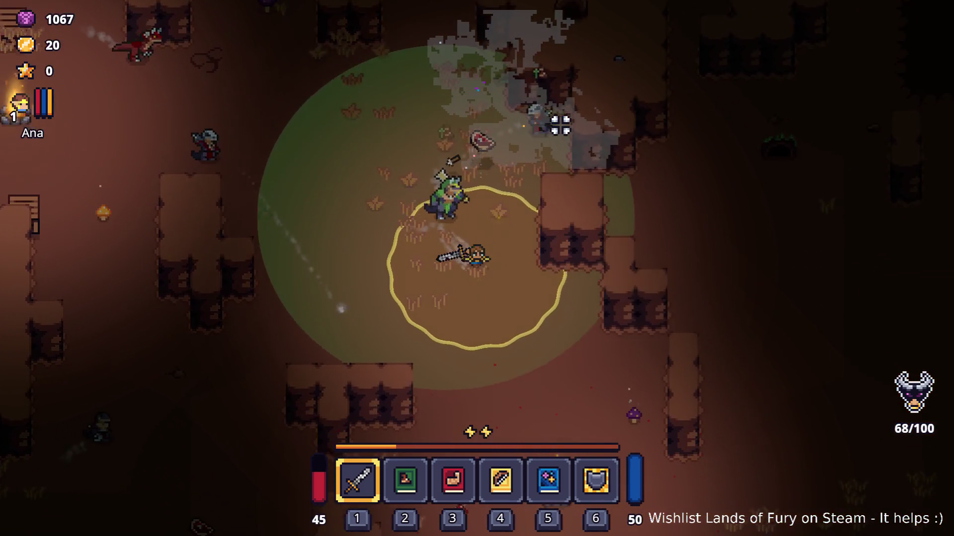
{"action": "key", "text": "d"}
{"action": "key", "text": "s"}
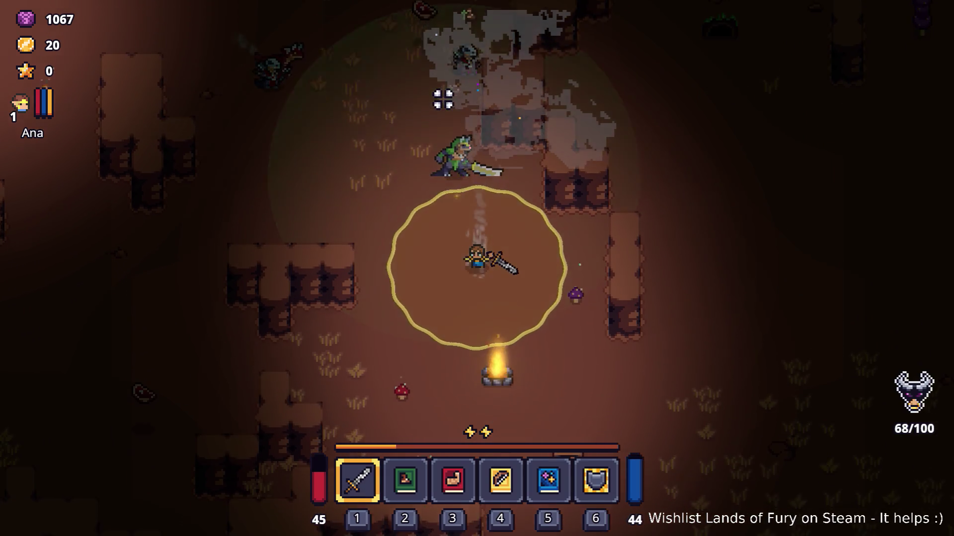
{"action": "key", "text": "s"}
{"action": "left_click", "coordinate": [436, 105]}
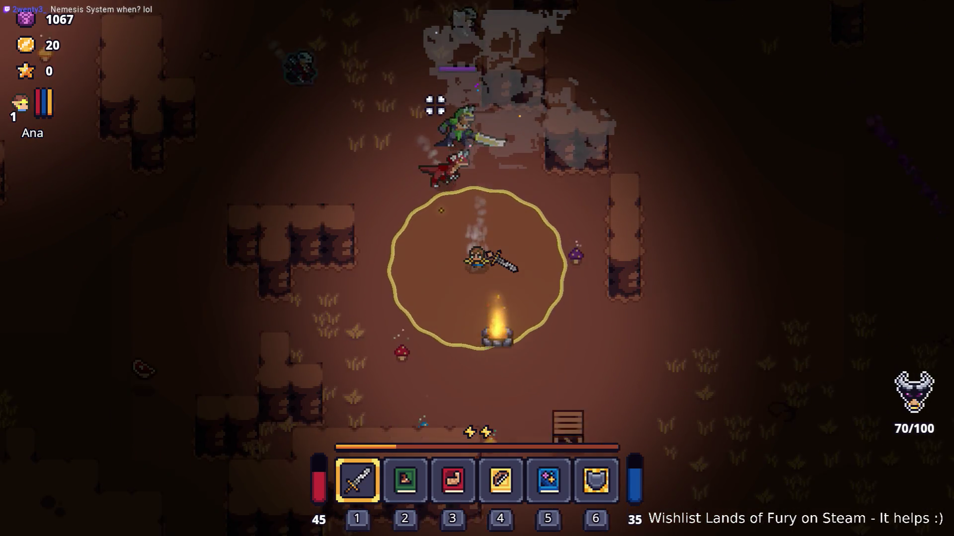
- Walk the hero around the cliff to the dropped Raw Steak and smash the nearby crate
{"action": "key", "text": "a"}
{"action": "key", "text": "s"}
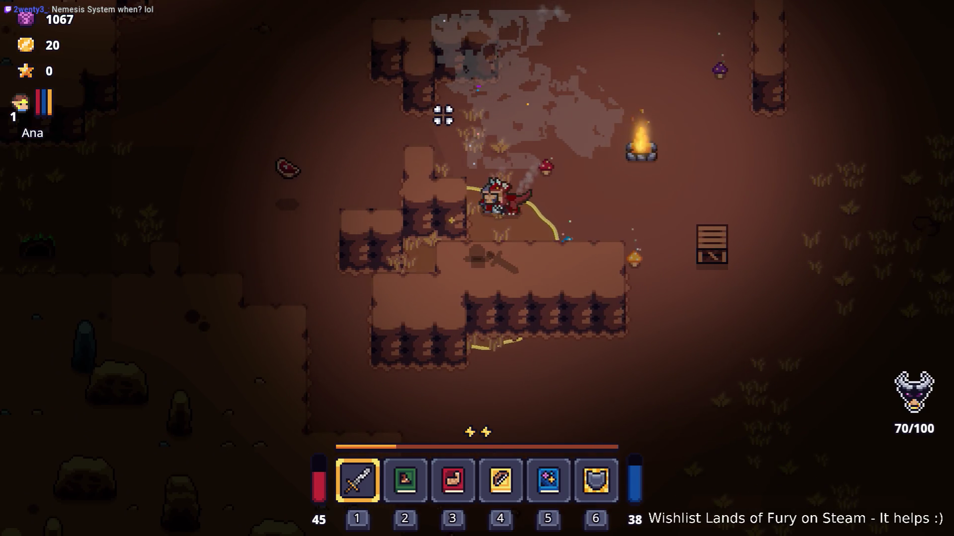
{"action": "key", "text": "a"}
{"action": "key", "text": "w"}
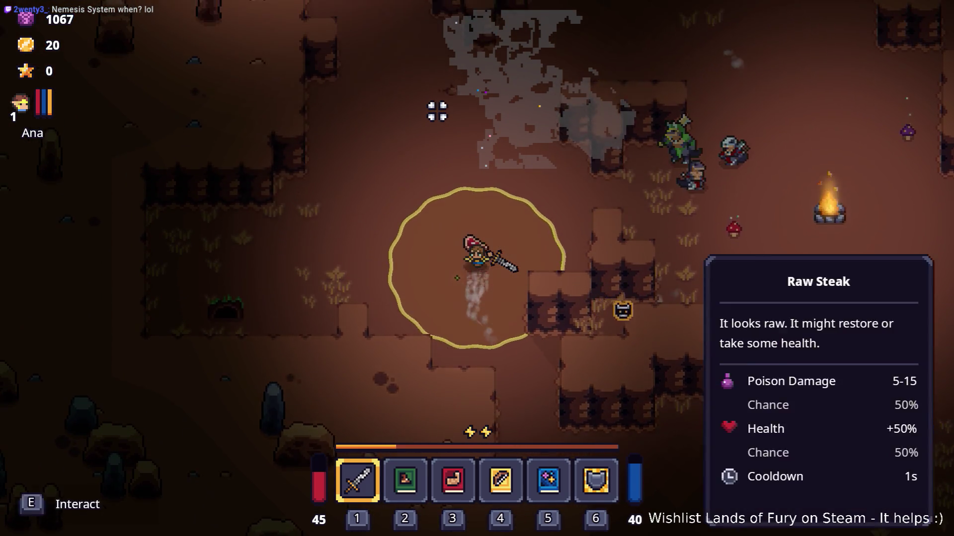
{"action": "key", "text": "d"}
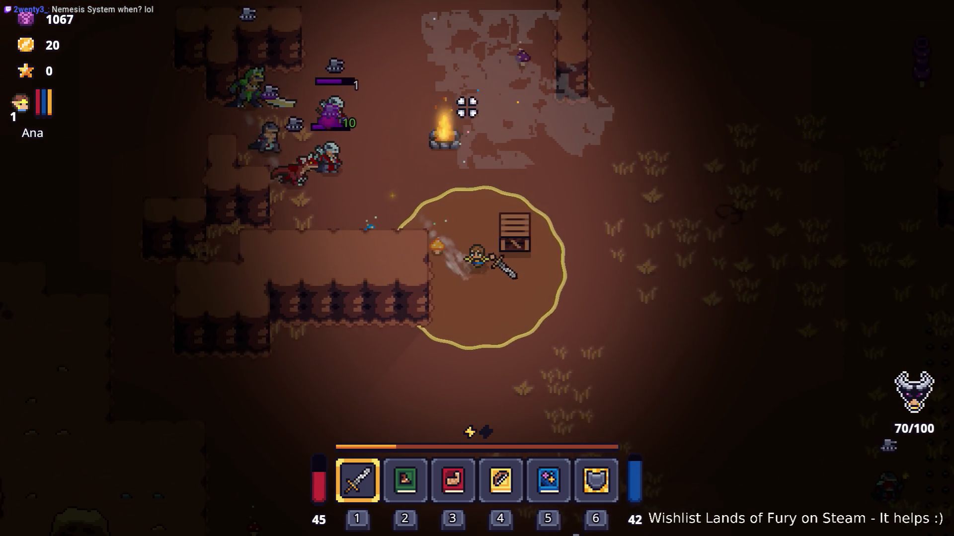
{"action": "key", "text": "d"}
{"action": "left_click", "coordinate": [472, 106]}
- Walk the hero right through the cave toward the boulders and past the mushroom
{"action": "key", "text": "s"}
{"action": "key", "text": "d"}
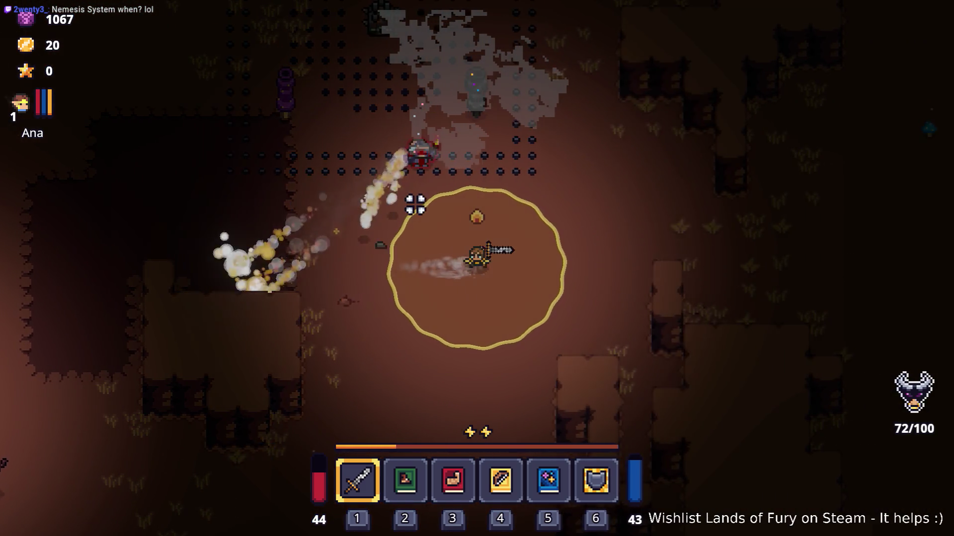
{"action": "key", "text": "d"}
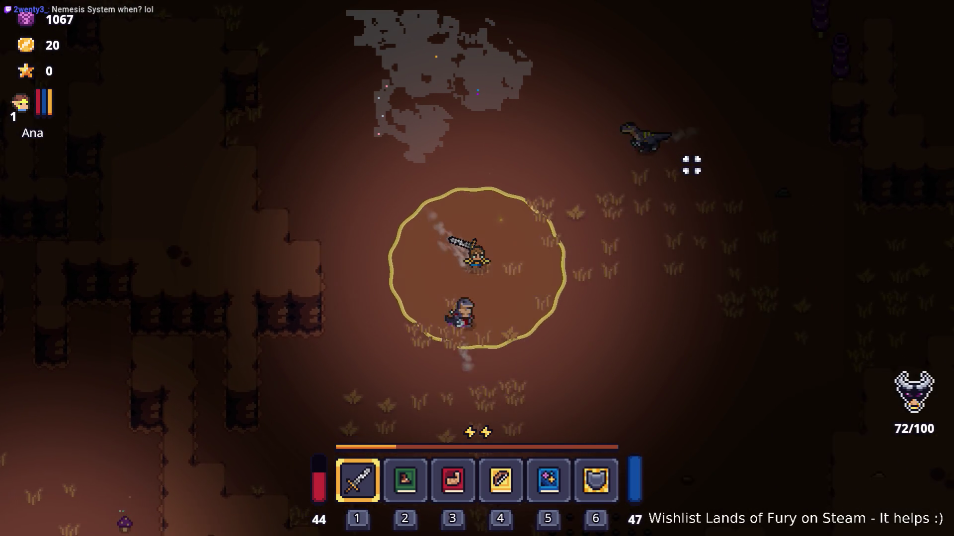
{"action": "key", "text": "d"}
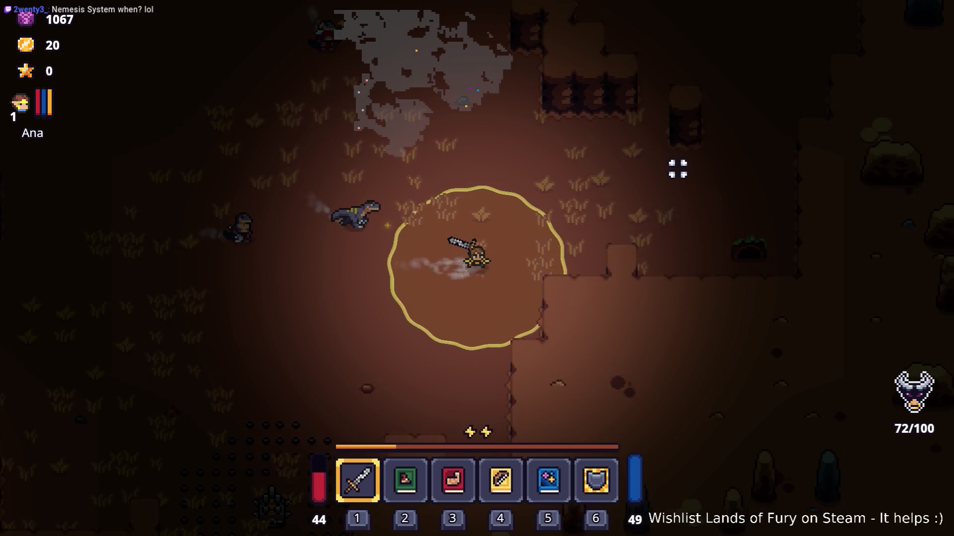
{"action": "key", "text": "d"}
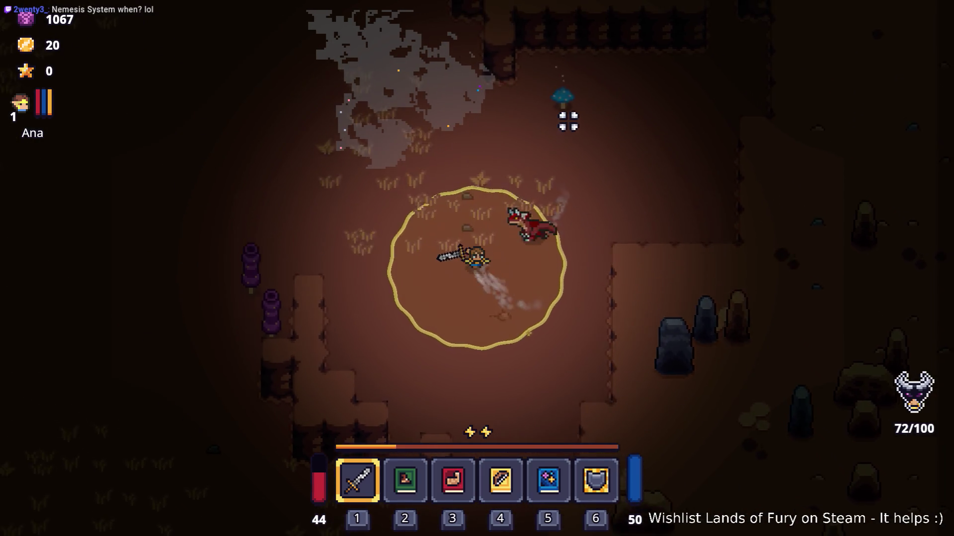
{"action": "key", "text": "w"}
{"action": "key", "text": "a"}
{"action": "key", "text": "d"}
{"action": "key", "text": "s"}
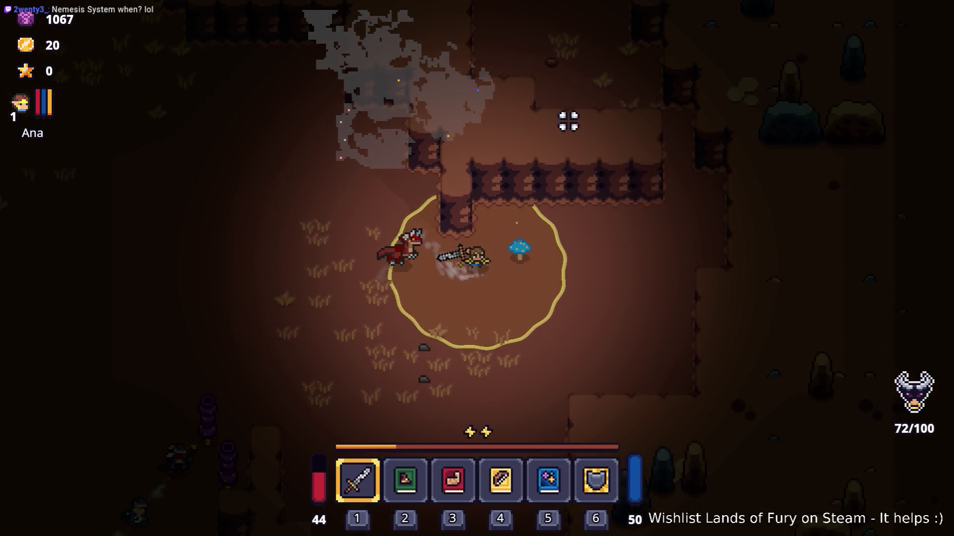
- Walk the hero up the corridor, away from the mushroom enemy, toward the campfire
{"action": "key", "text": "w"}
{"action": "key", "text": "a"}
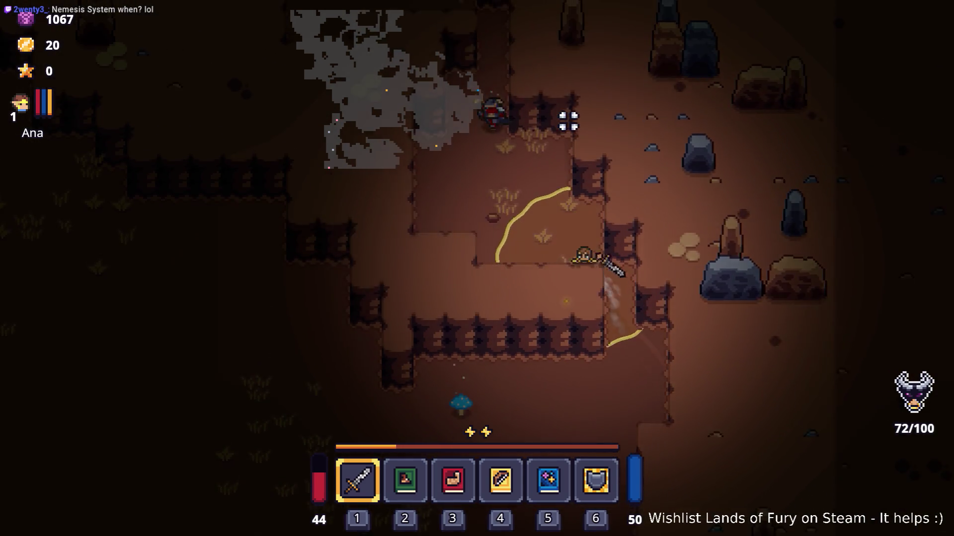
{"action": "key", "text": "w"}
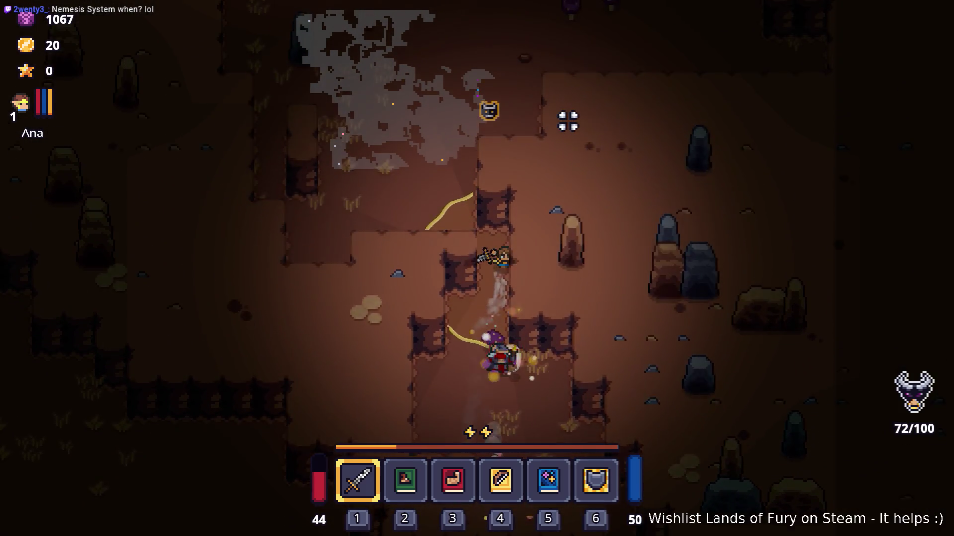
{"action": "key", "text": "w"}
{"action": "key", "text": "a"}
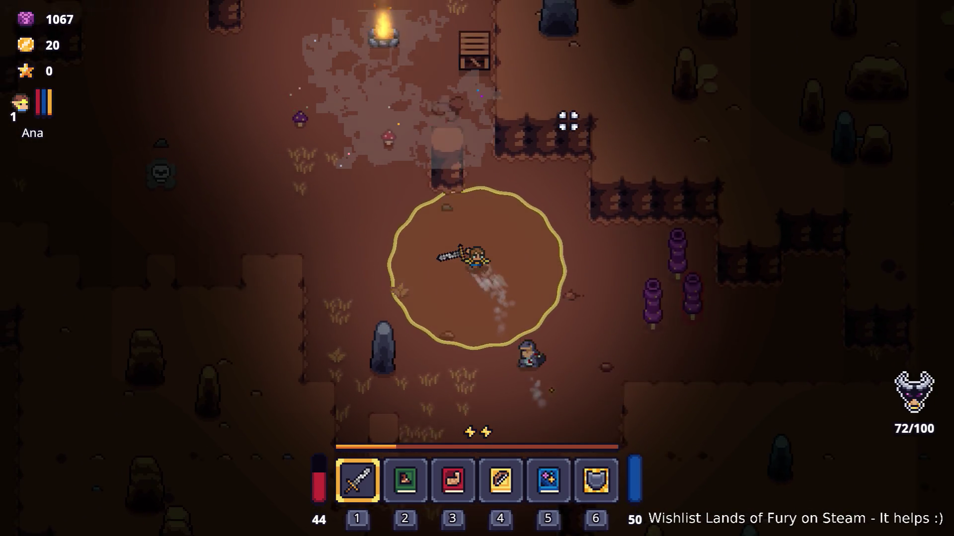
{"action": "key", "text": "w"}
{"action": "key", "text": "a"}
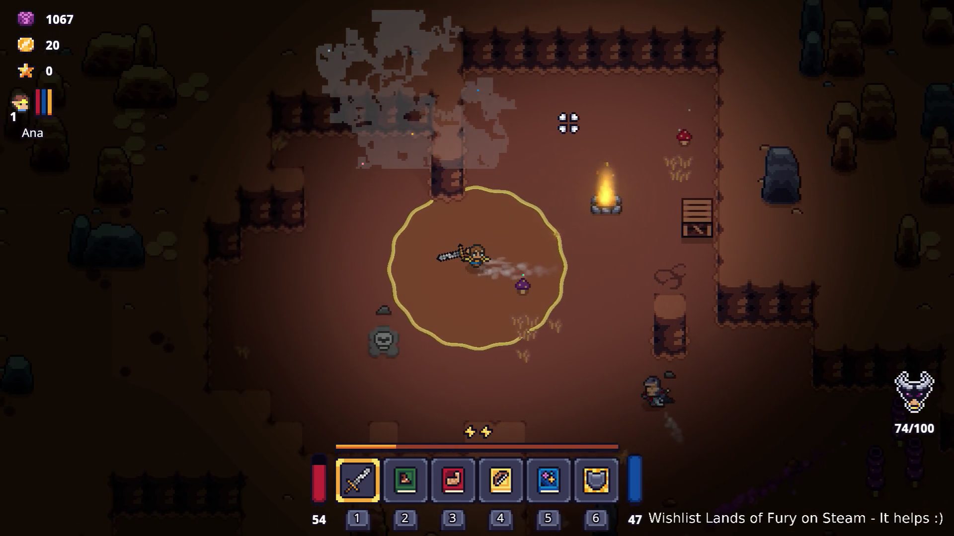
- Walk the hero back down and to the right, then left and slightly down
{"action": "key", "text": "s"}
{"action": "key", "text": "d"}
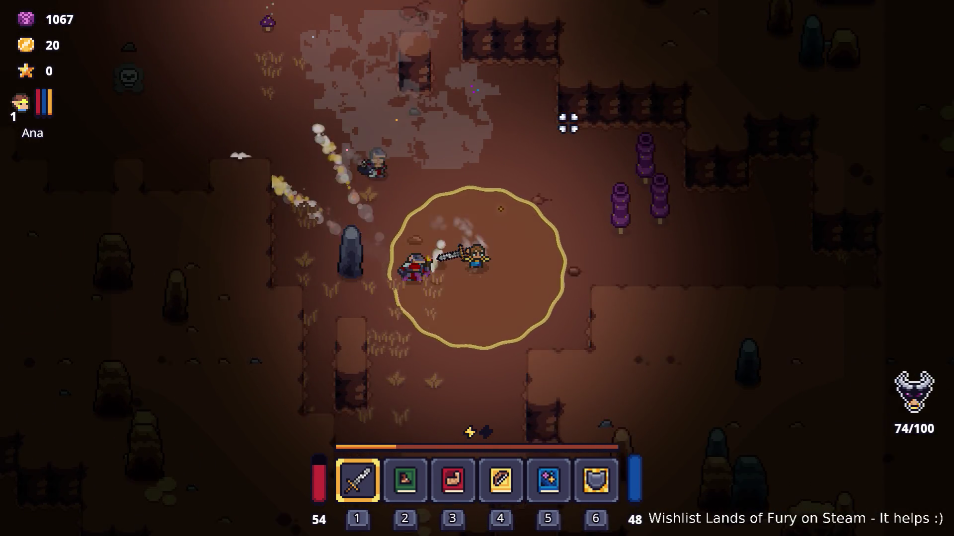
{"action": "key", "text": "s"}
{"action": "key", "text": "d"}
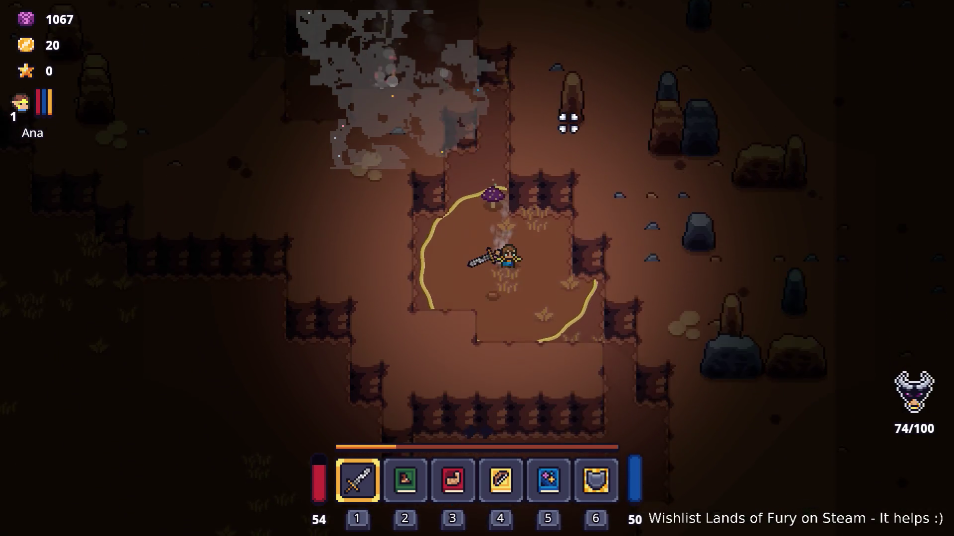
{"action": "key", "text": "a"}
{"action": "key", "text": "s"}
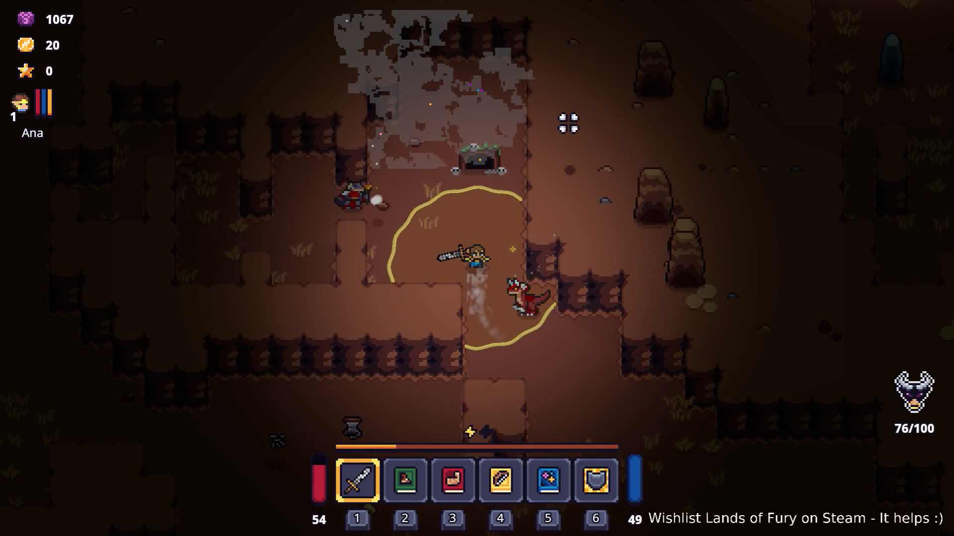
- Pick up the gold and walk the hero past enemies toward the campfire area
{"action": "key", "text": "d"}
{"action": "key", "text": "s"}
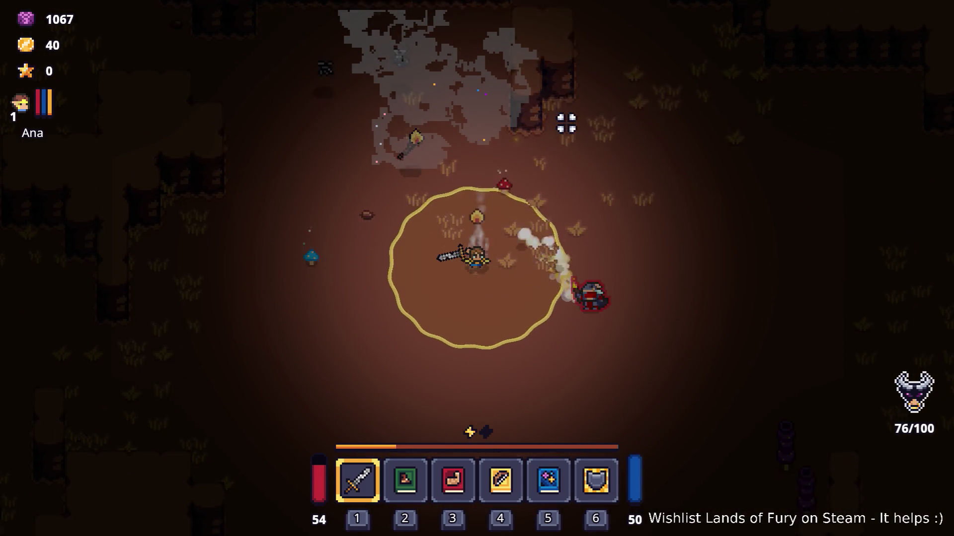
{"action": "key", "text": "s"}
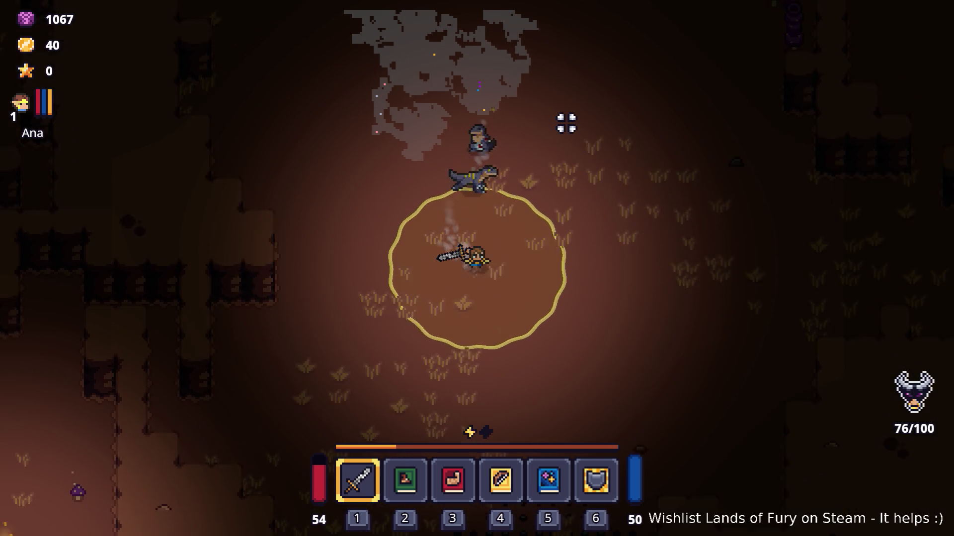
{"action": "key", "text": "a"}
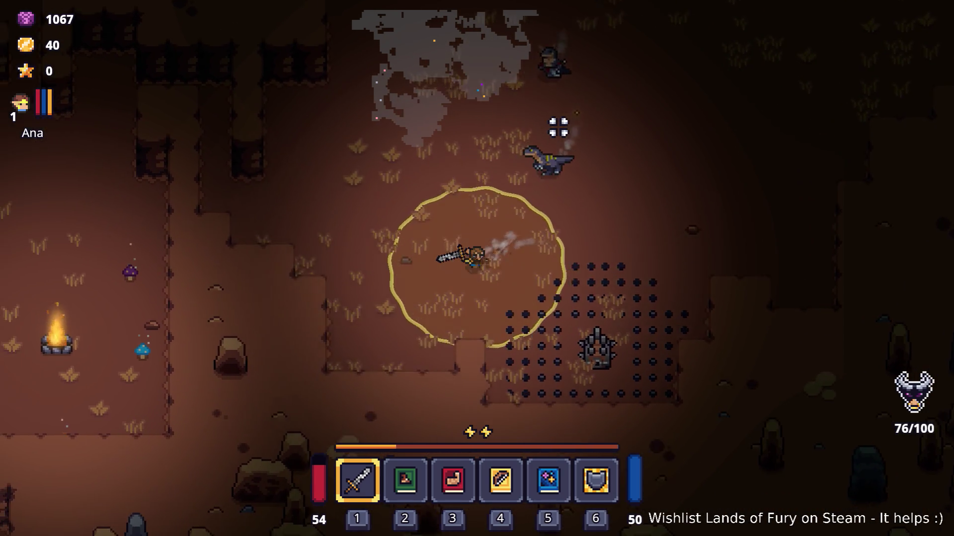
{"action": "key", "text": "w"}
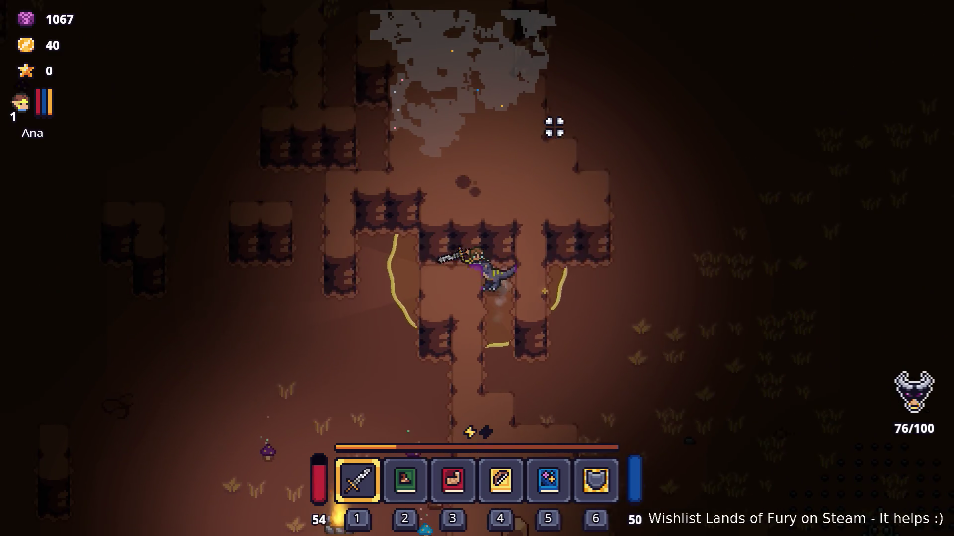
- Dash the hero down-left, keep moving down, then dash up-left
{"action": "key", "text": "s"}
{"action": "key", "text": "a"}
{"action": "key", "text": "space"}
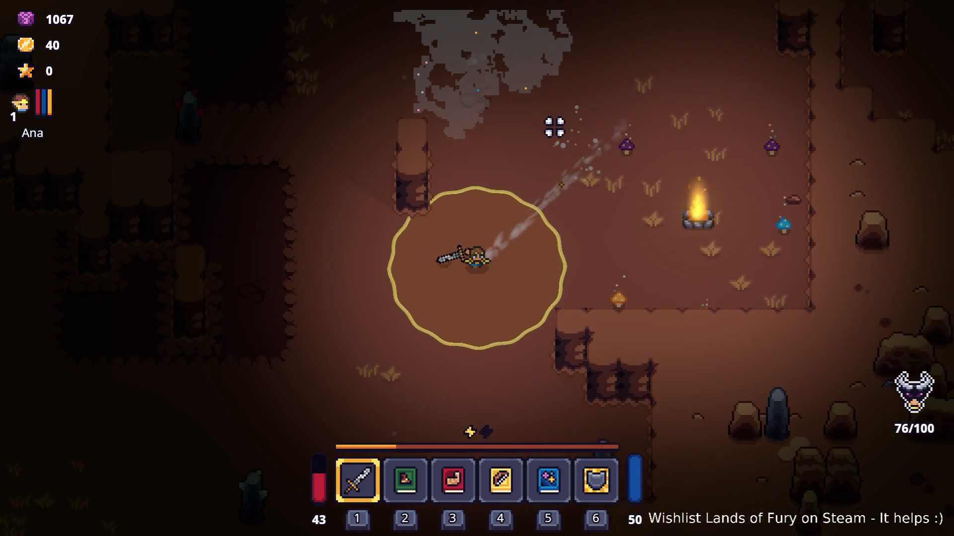
{"action": "key", "text": "s"}
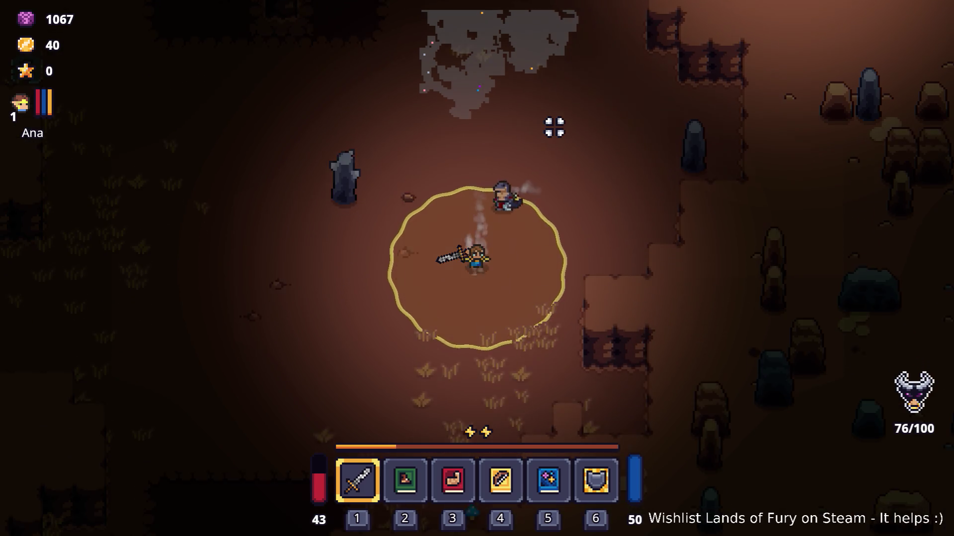
{"action": "key", "text": "s"}
{"action": "key", "text": "a"}
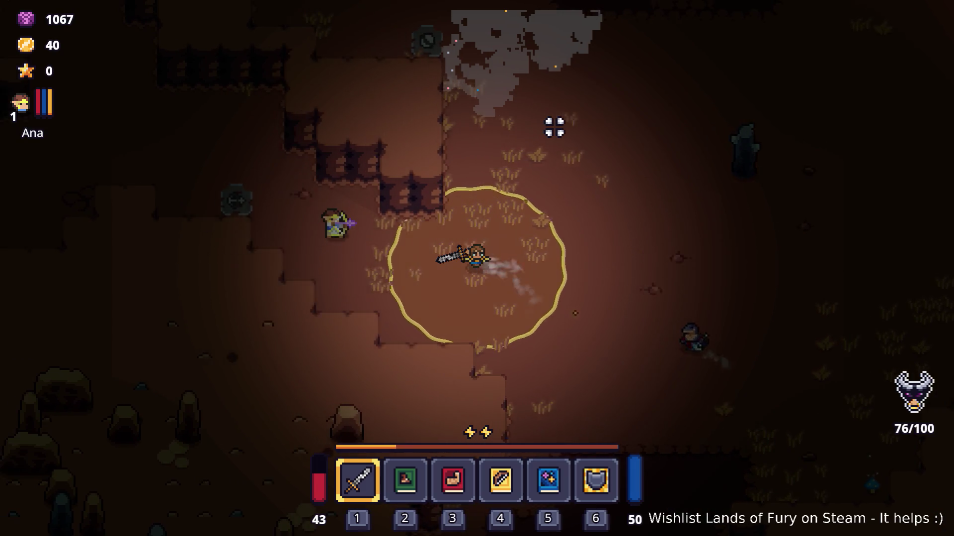
{"action": "key", "text": "w"}
{"action": "key", "text": "a"}
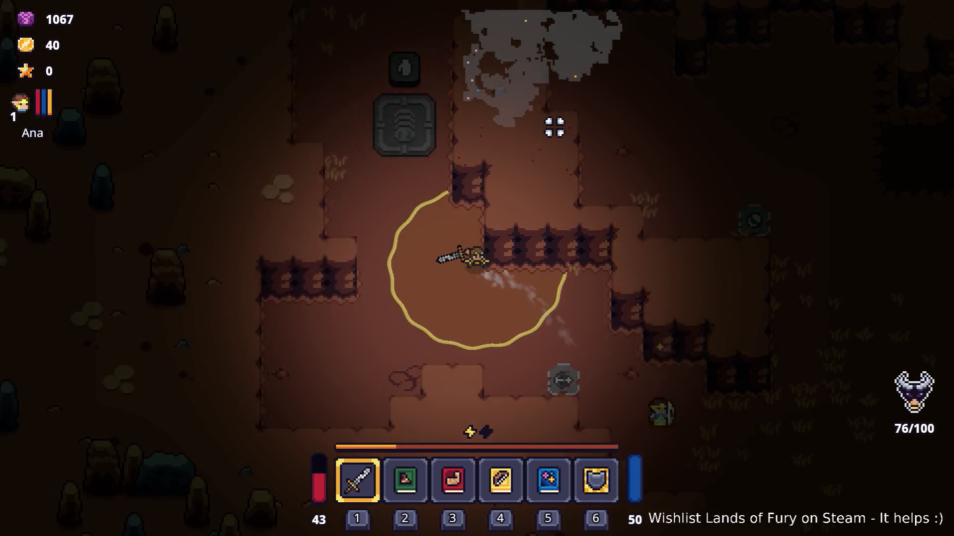
{"action": "key", "text": "space"}
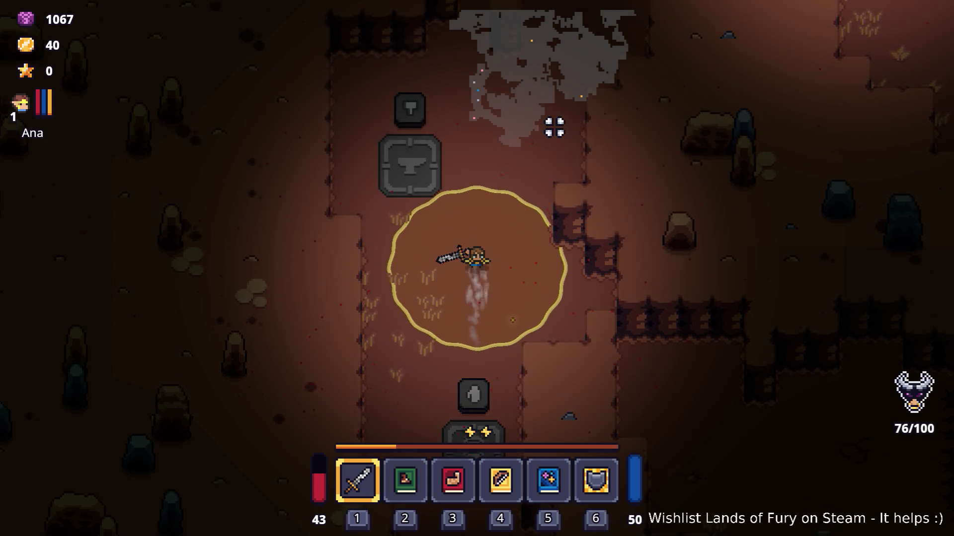
- Approach the enemies, dash left away from them, then run up toward a campfire
{"action": "key", "text": "w"}
{"action": "key", "text": "d"}
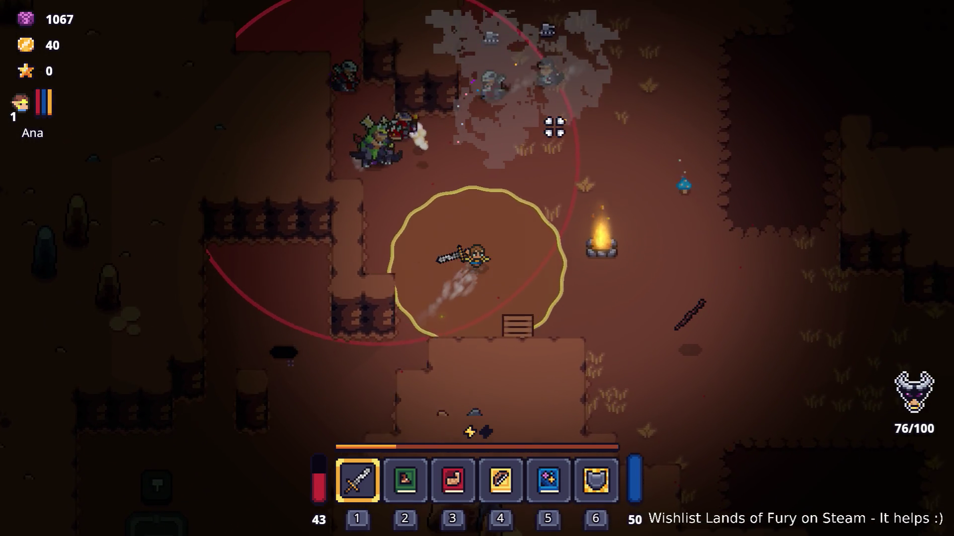
{"action": "key", "text": "a"}
{"action": "key", "text": "space"}
{"action": "key", "text": "space"}
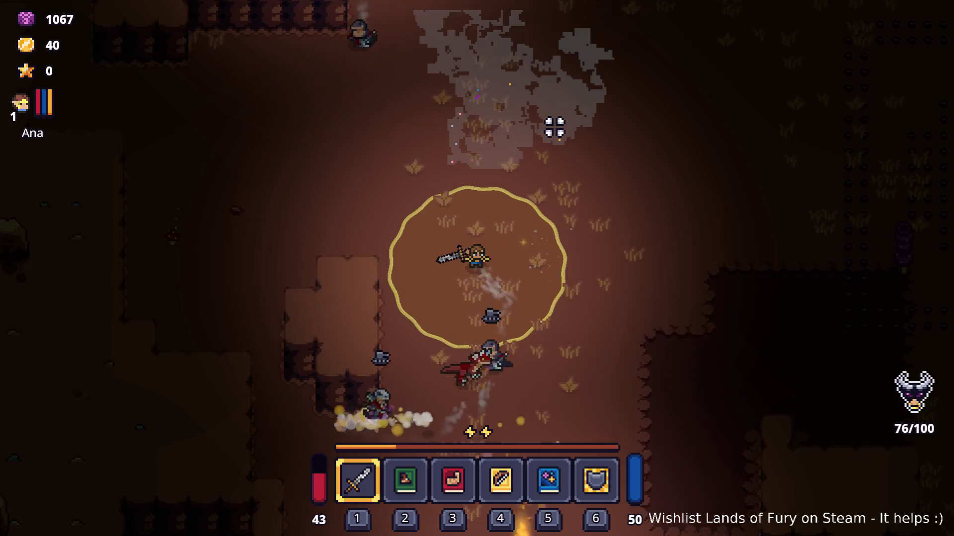
{"action": "key", "text": "w"}
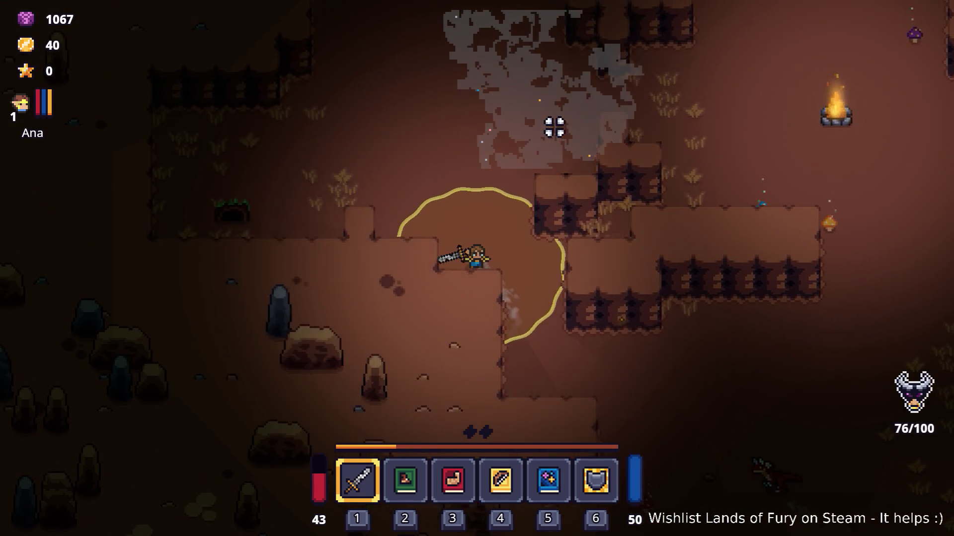
{"action": "key", "text": "space"}
- Move the hero up-left, then dash down-right and right to the cave campfire
{"action": "key", "text": "w"}
{"action": "key", "text": "a"}
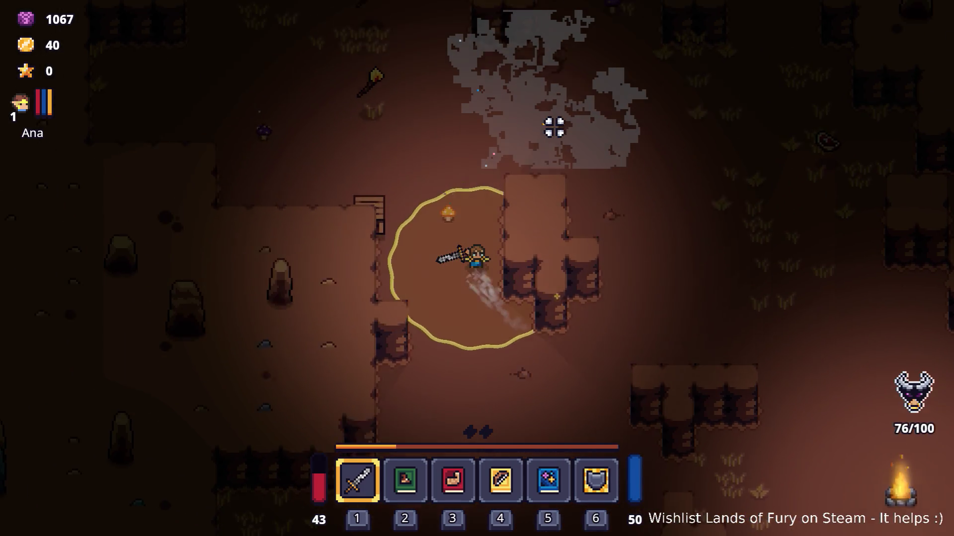
{"action": "key", "text": "d"}
{"action": "key", "text": "s"}
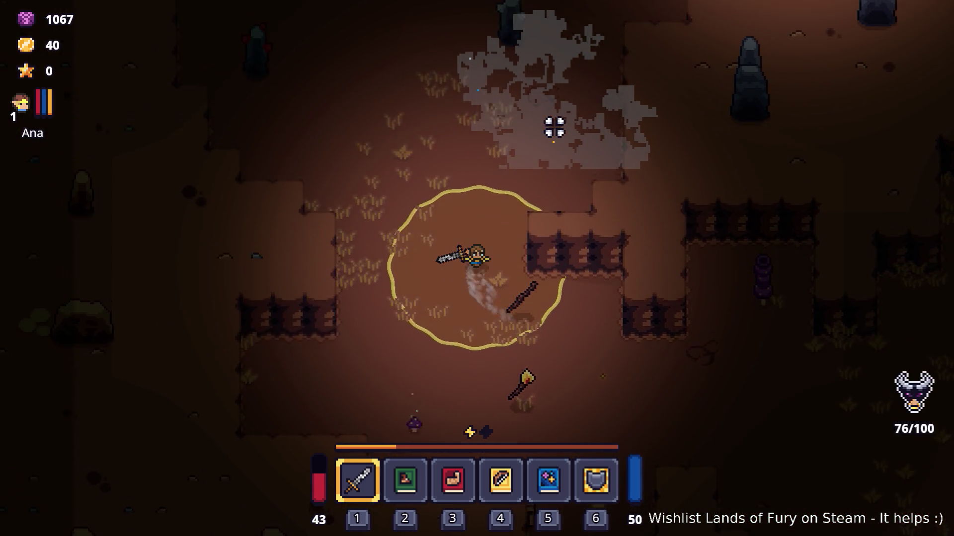
{"action": "key", "text": "space"}
{"action": "key", "text": "d"}
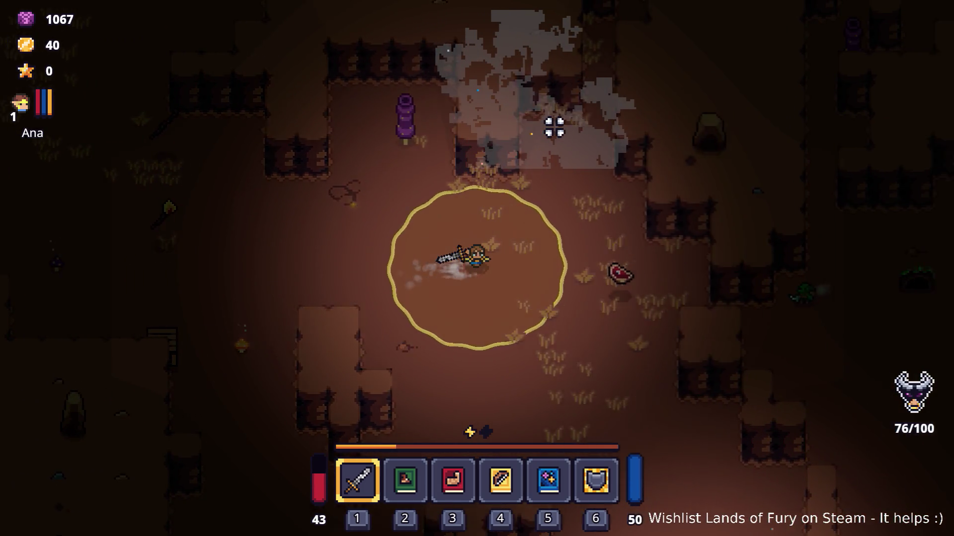
{"action": "key", "text": "space"}
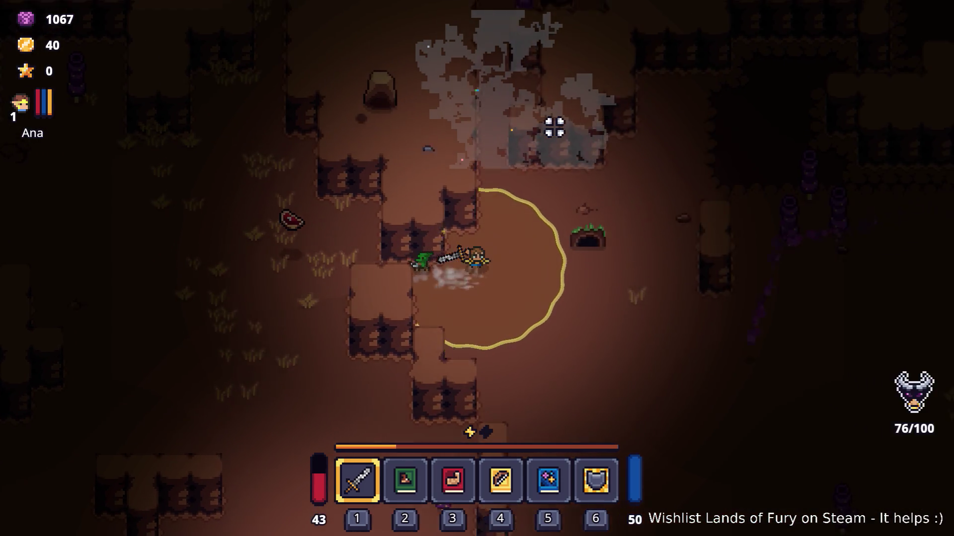
- Walk the hero up and right through the cave toward the campfire and crates
{"action": "key", "text": "w"}
{"action": "key", "text": "d"}
{"action": "key", "text": "a"}
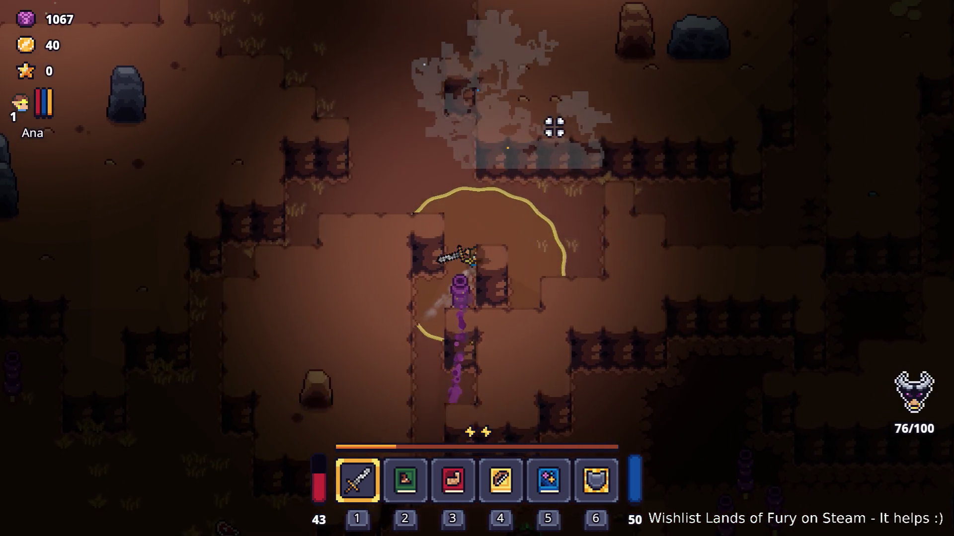
{"action": "key", "text": "w"}
{"action": "key", "text": "d"}
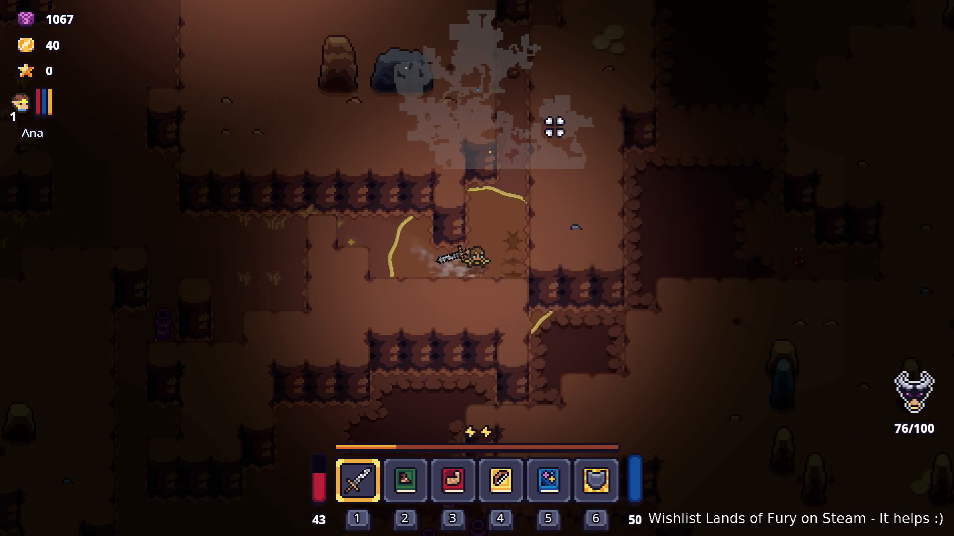
{"action": "key", "text": "s"}
{"action": "key", "text": "d"}
{"action": "key", "text": "w"}
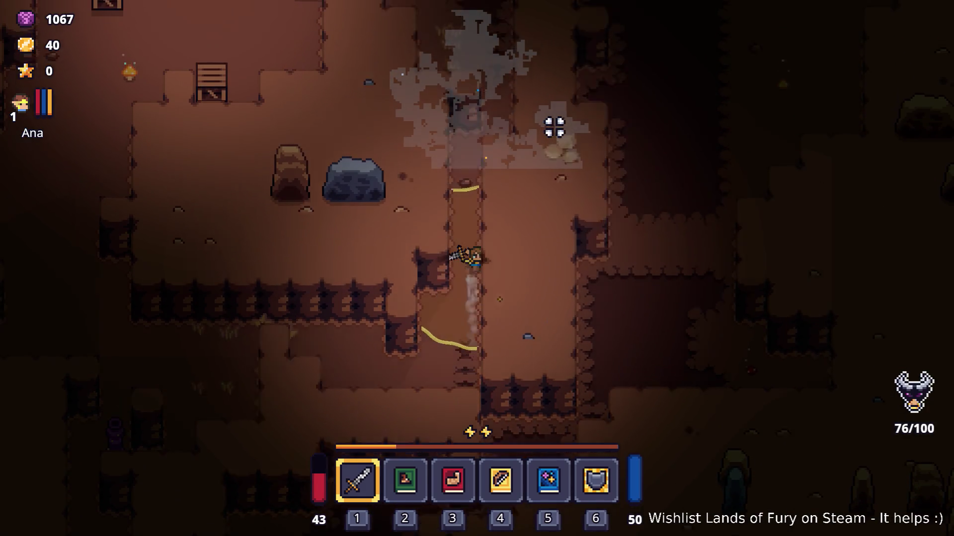
{"action": "key", "text": "w"}
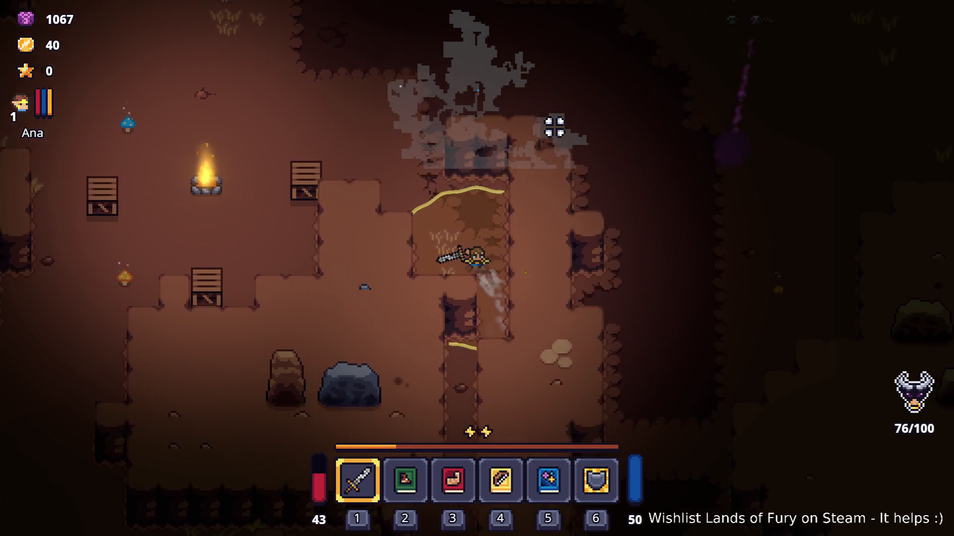
- Walk the hero right past the gravestones and back down away from the raptors
{"action": "key", "text": "d"}
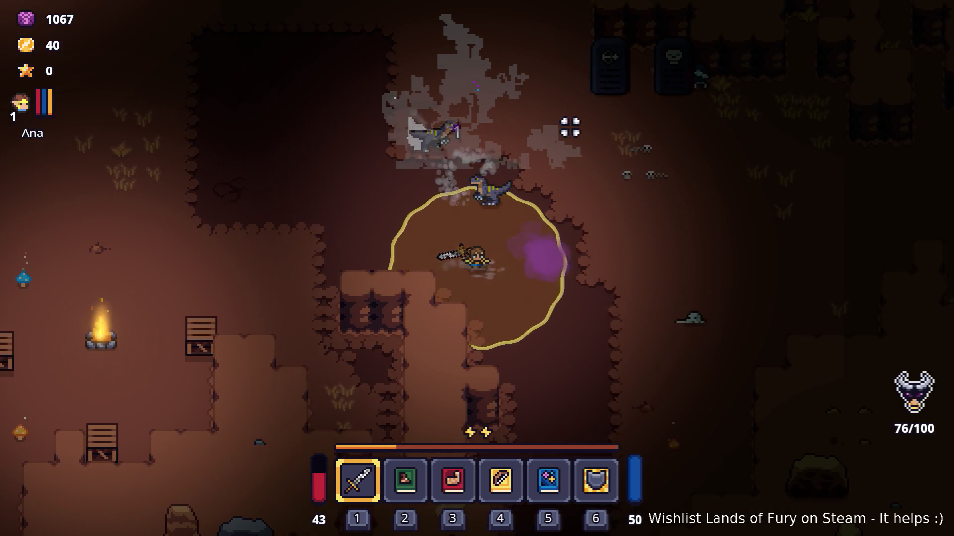
{"action": "key", "text": "w"}
{"action": "key", "text": "d"}
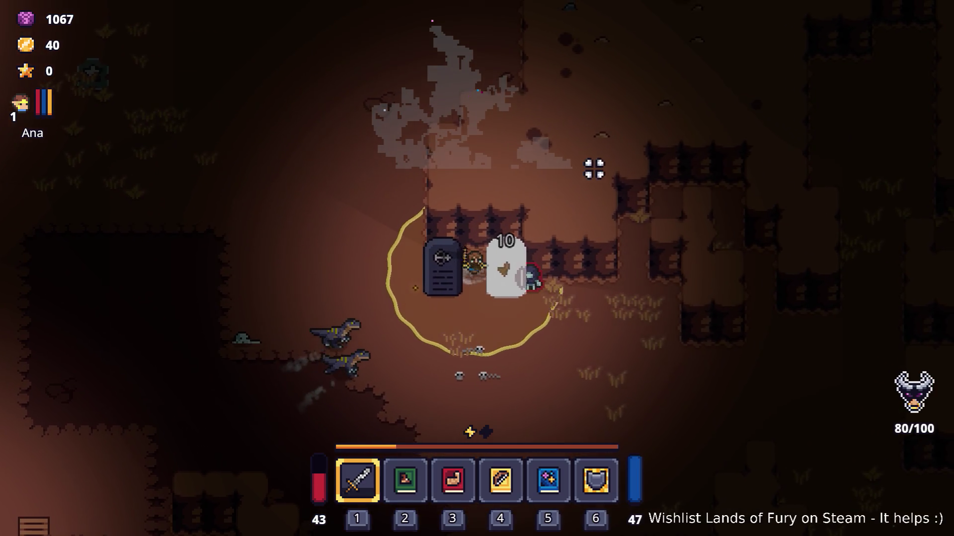
{"action": "key", "text": "s"}
{"action": "key", "text": "a"}
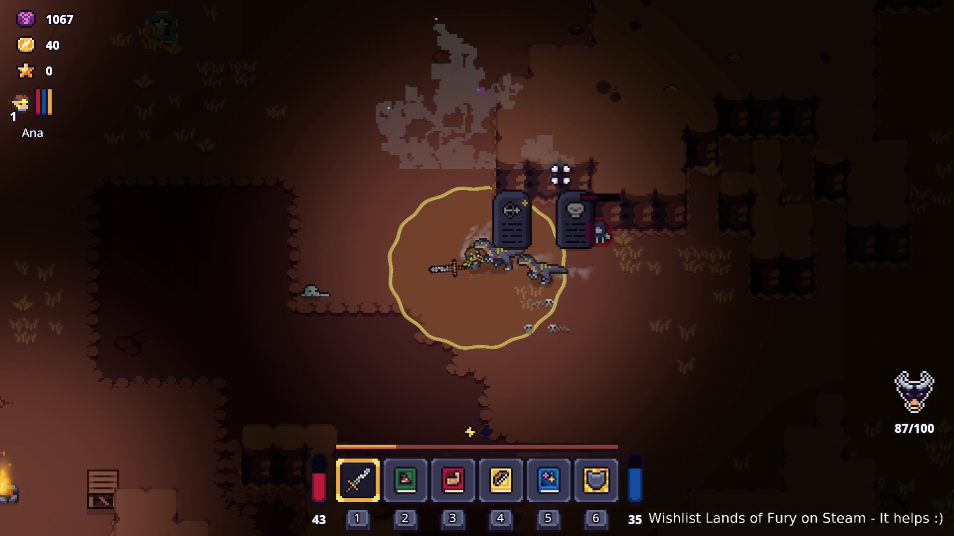
{"action": "key", "text": "d"}
{"action": "key", "text": "d"}
{"action": "key", "text": "w"}
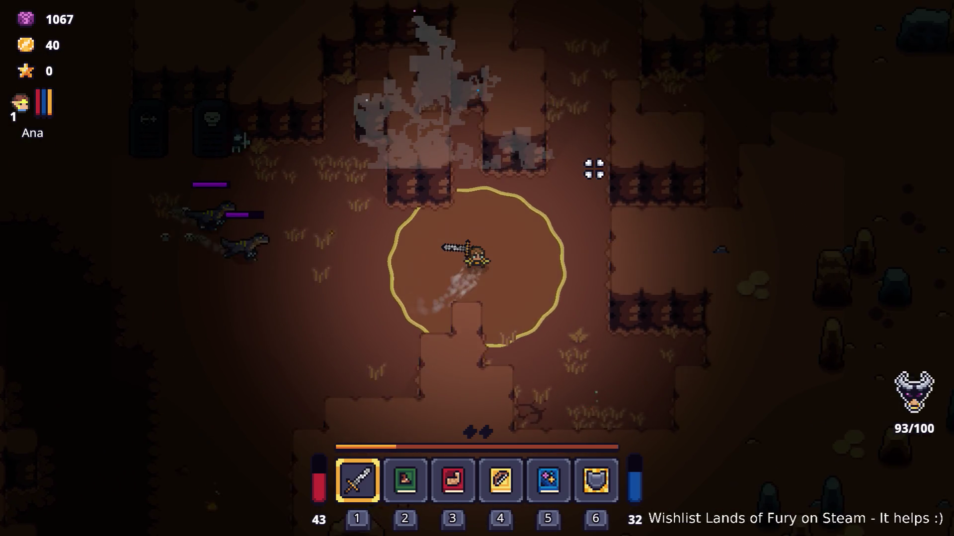
{"action": "key", "text": "s"}
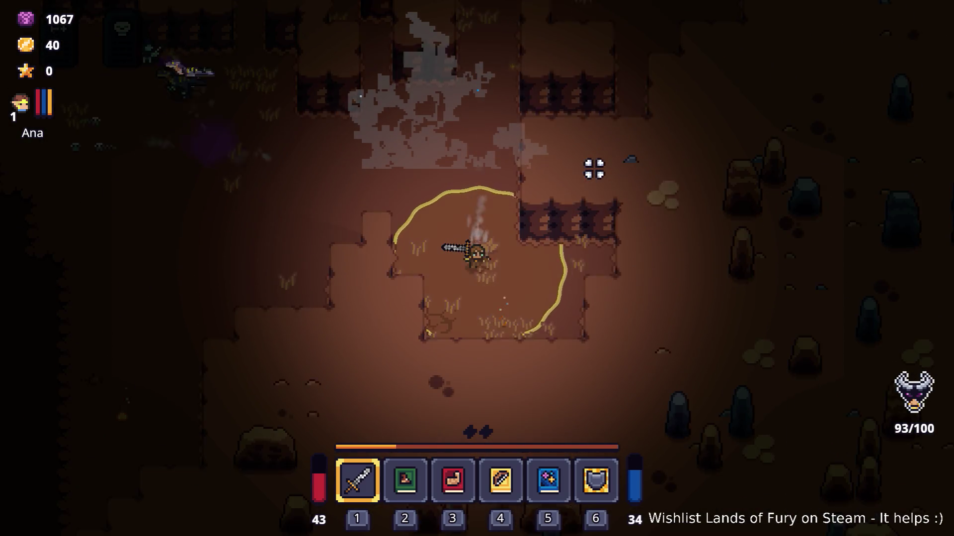
{"action": "key", "text": "a"}
{"action": "key", "text": "a"}
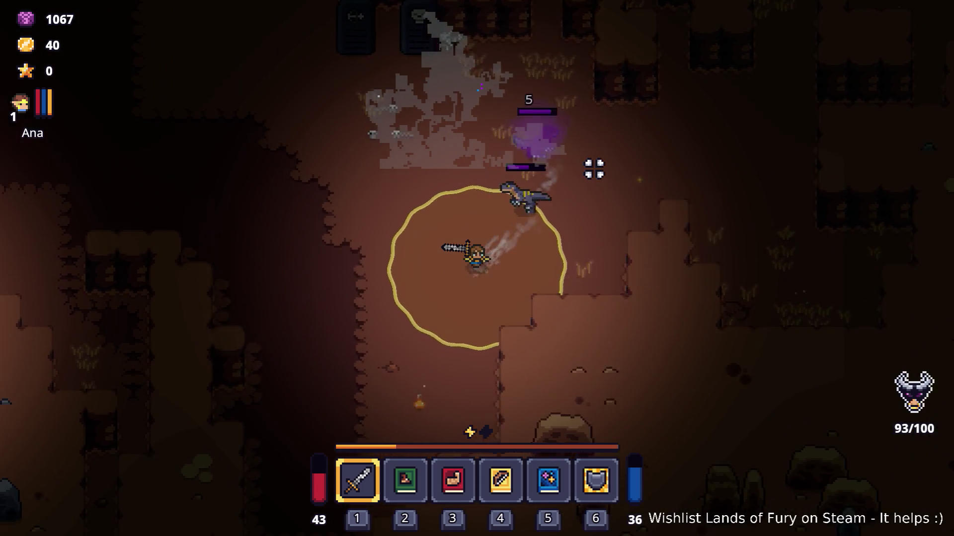
- Walk down-left past the rock walls, then down-right through the grass into the dotted area by the spiky altar
{"action": "key", "text": "s"}
{"action": "key", "text": "s"}
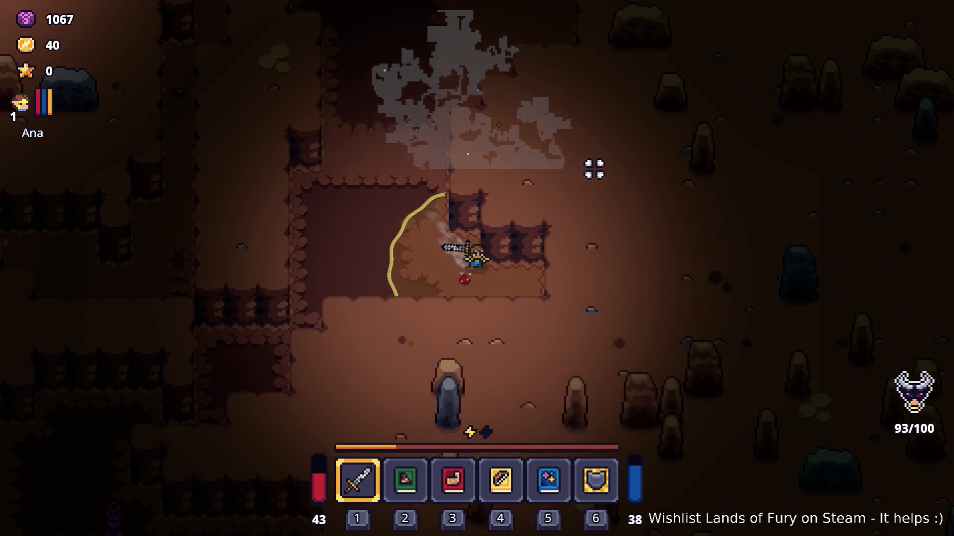
{"action": "key", "text": "a"}
{"action": "key", "text": "a"}
{"action": "key", "text": "s"}
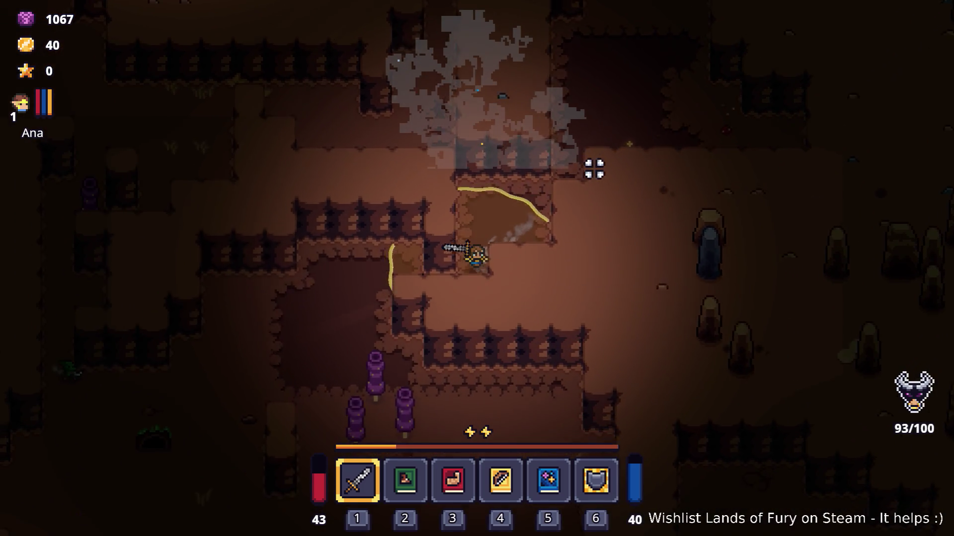
{"action": "key", "text": "s"}
{"action": "key", "text": "d"}
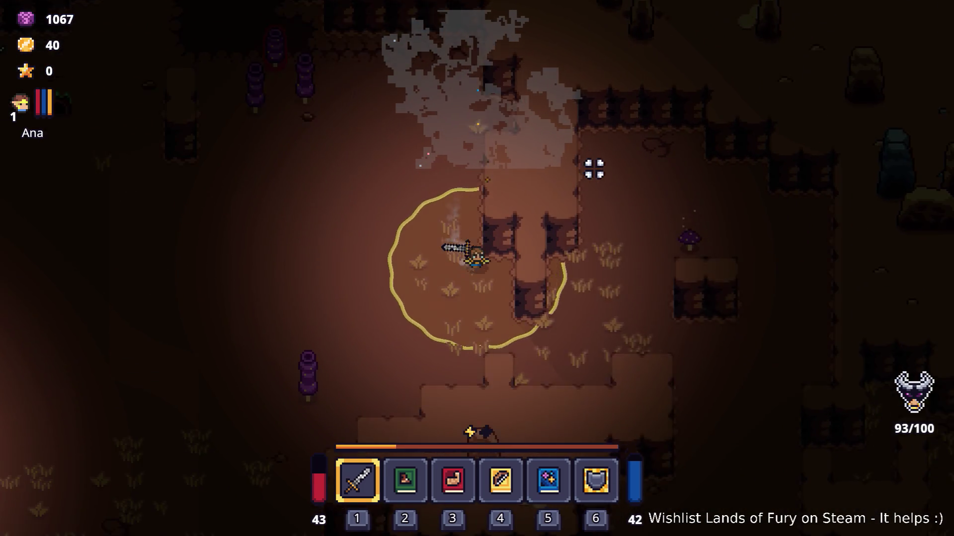
{"action": "key", "text": "d"}
{"action": "key", "text": "s"}
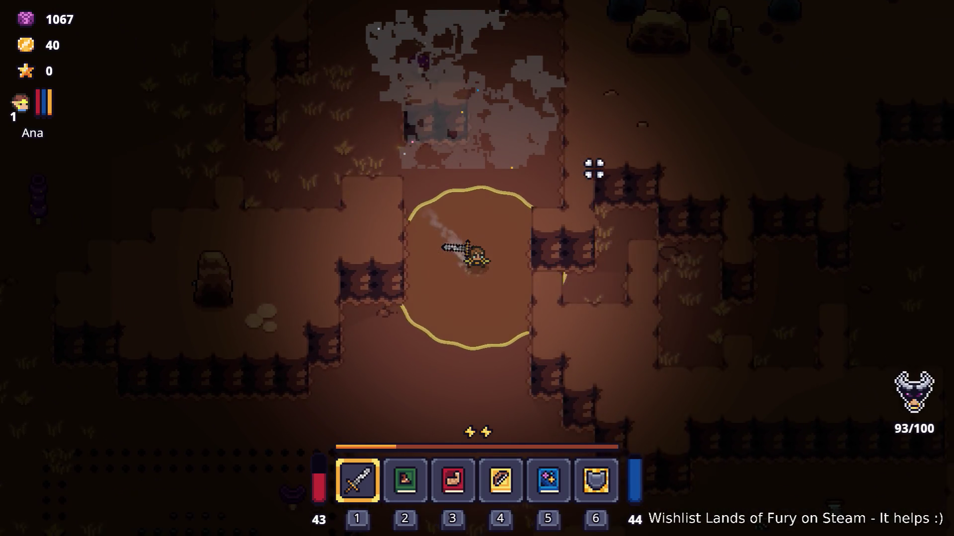
{"action": "key", "text": "s"}
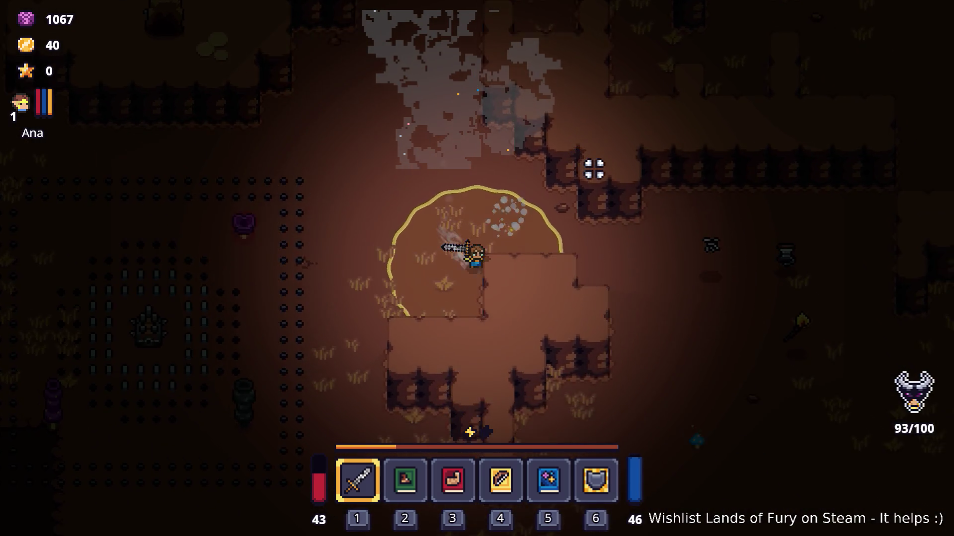
{"action": "key", "text": "s"}
{"action": "key", "text": "a"}
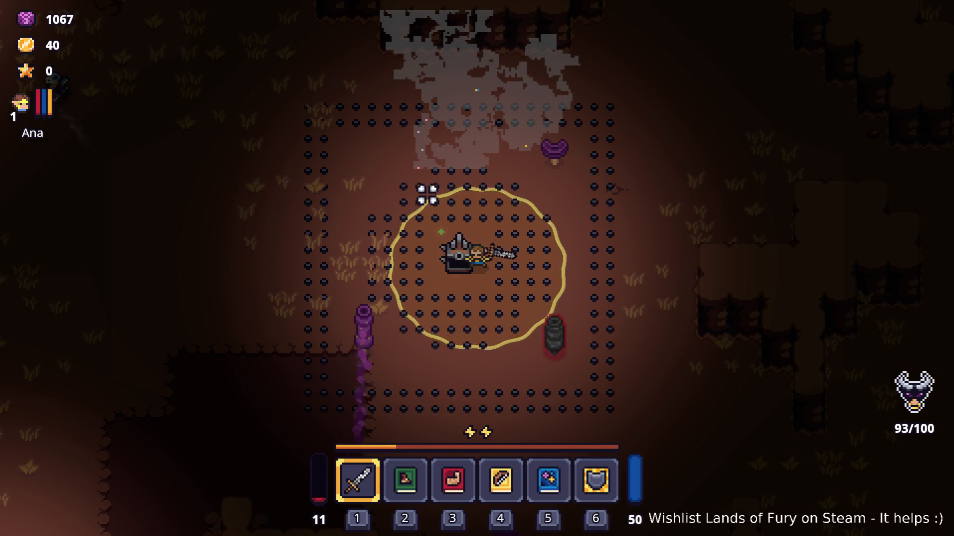
- Move the Pico Bow from the inventory into hotbar slot 2 and equip it
{"action": "key", "text": "i"}
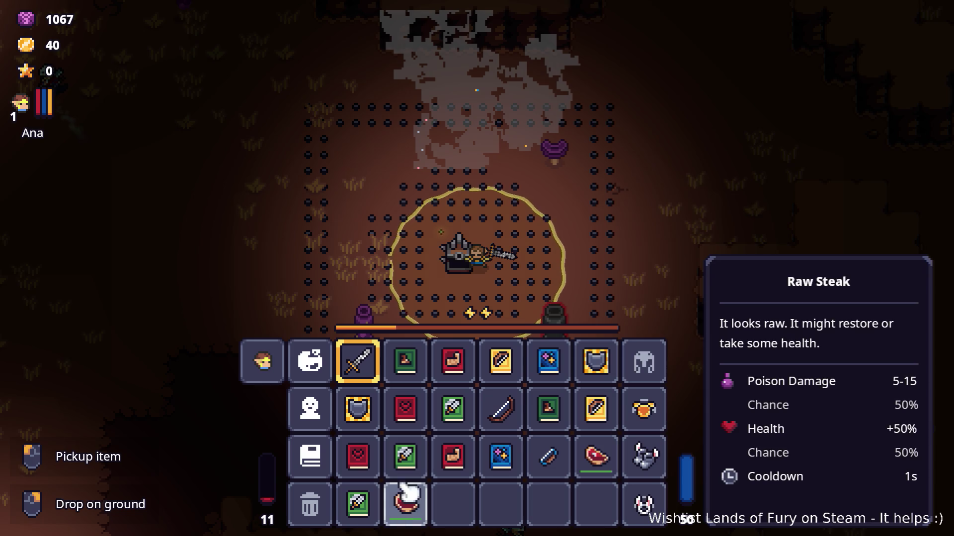
{"action": "left_click_drag", "start_coordinate": [549, 456], "coordinate": [402, 359]}
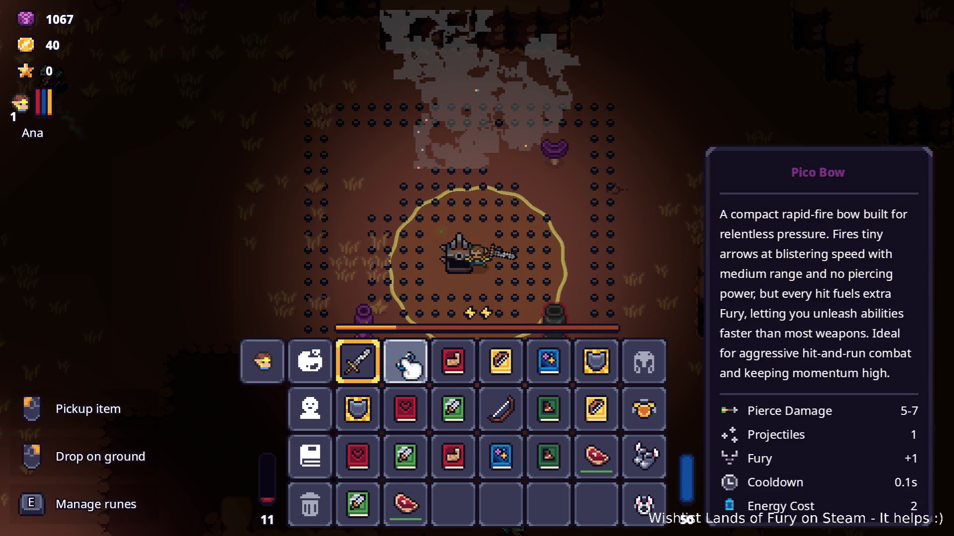
{"action": "key", "text": "i"}
{"action": "key", "text": "2"}
- Fire an arrow, then walk up past the rock walls and down into the ring of floor dots
{"action": "key", "text": "d"}
{"action": "key", "text": "w"}
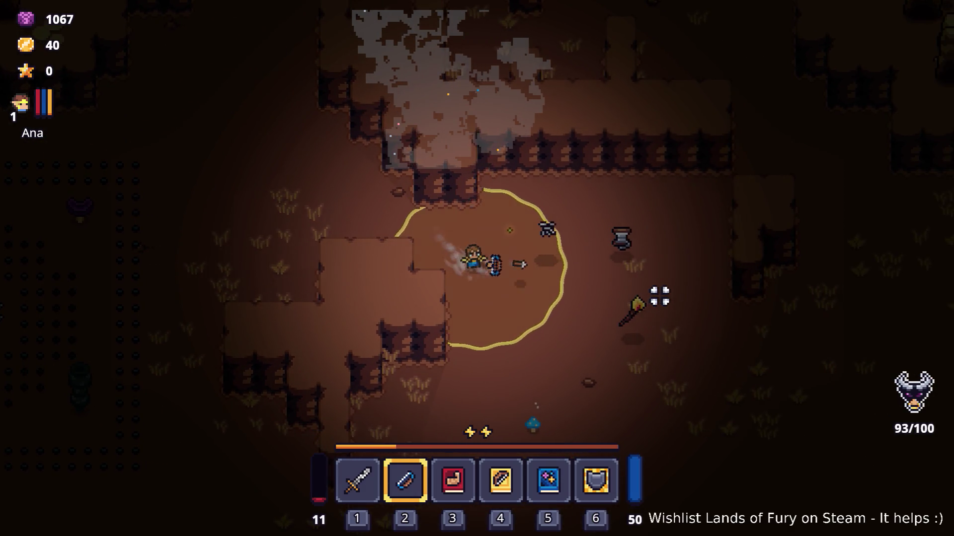
{"action": "left_click", "coordinate": [657, 301]}
{"action": "key", "text": "d"}
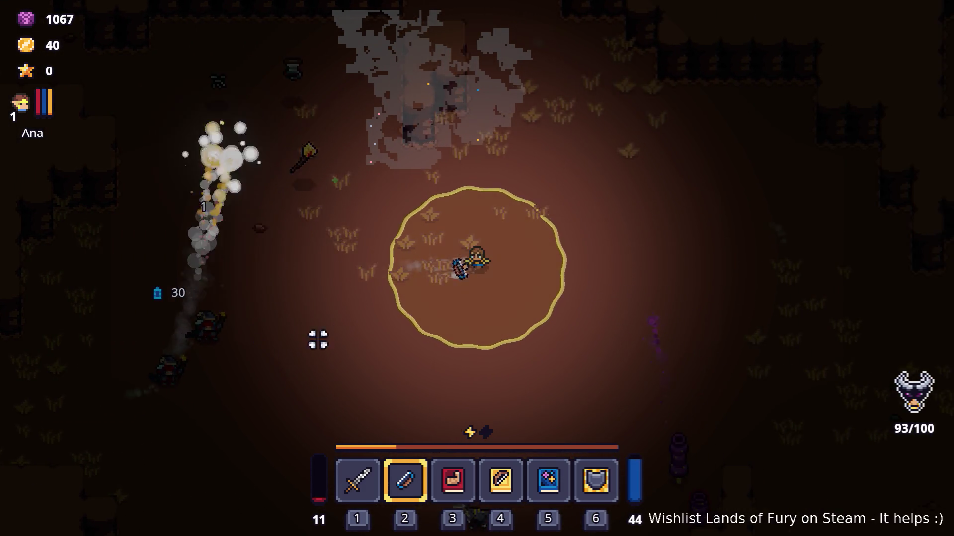
{"action": "key", "text": "w"}
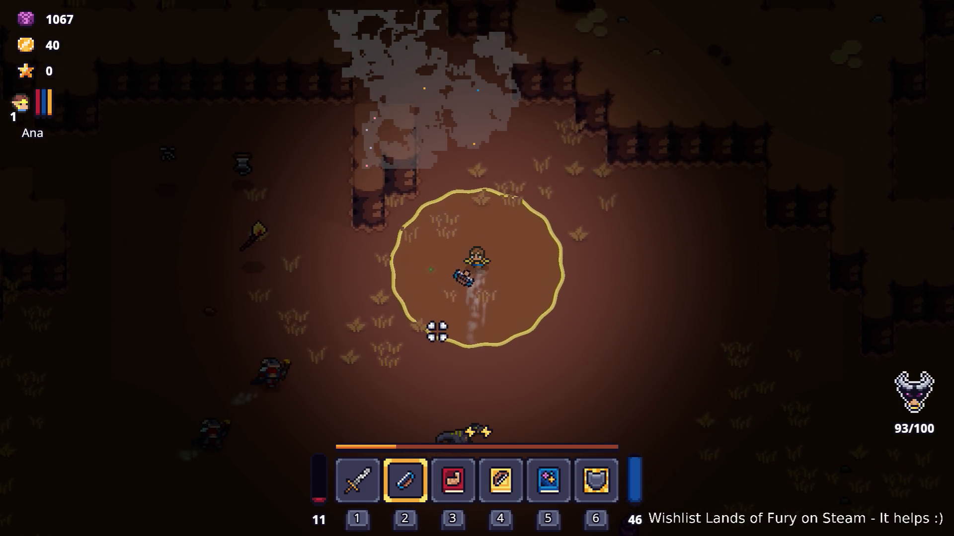
{"action": "key", "text": "w"}
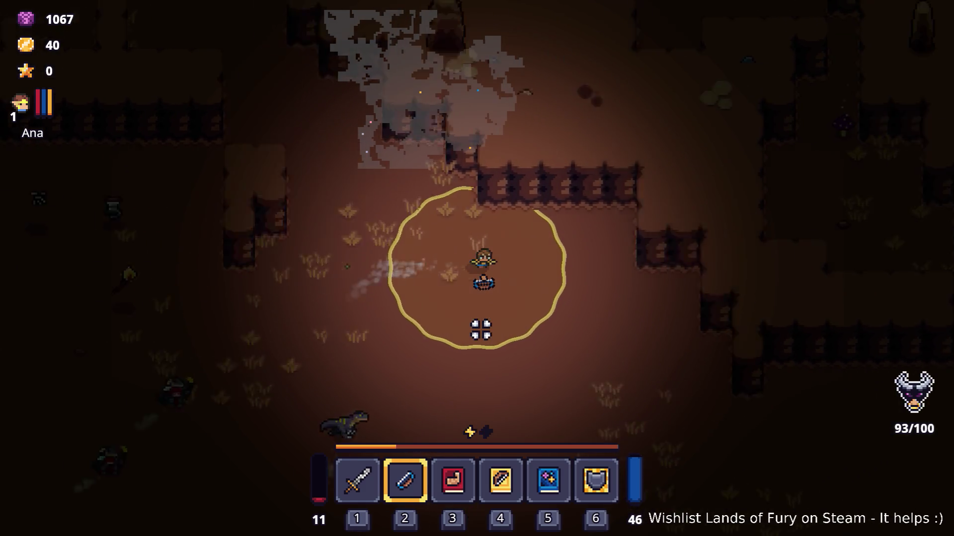
{"action": "key", "text": "s"}
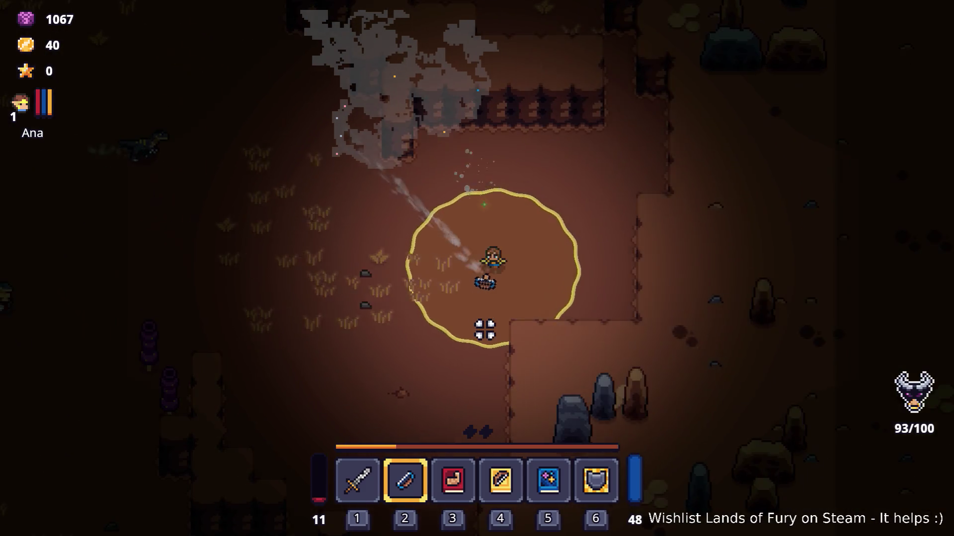
{"action": "key", "text": "d"}
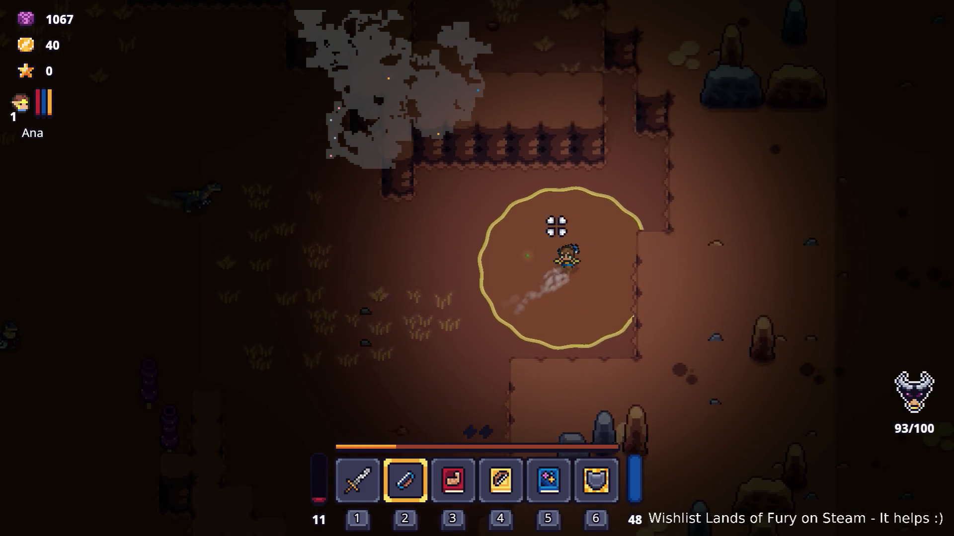
{"action": "key", "text": "w"}
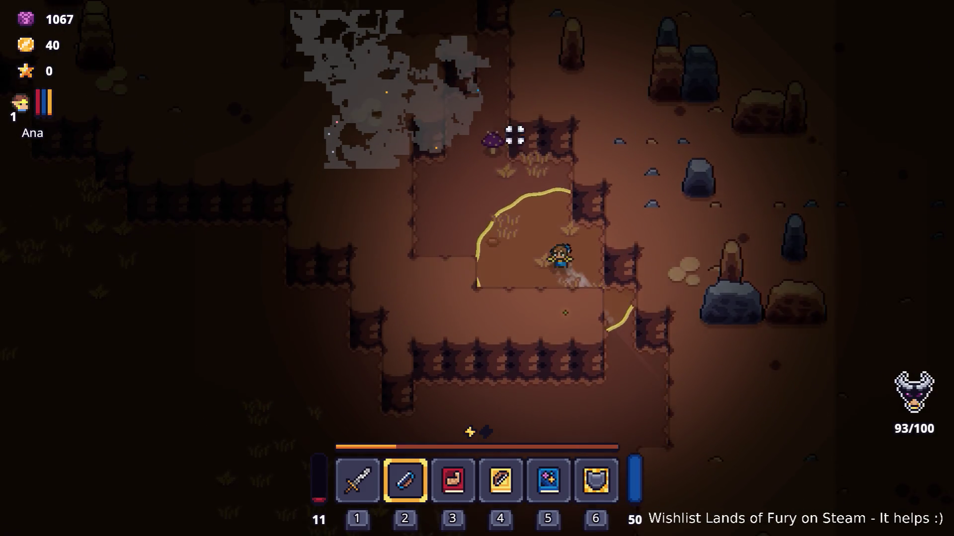
{"action": "key", "text": "w"}
{"action": "key", "text": "a"}
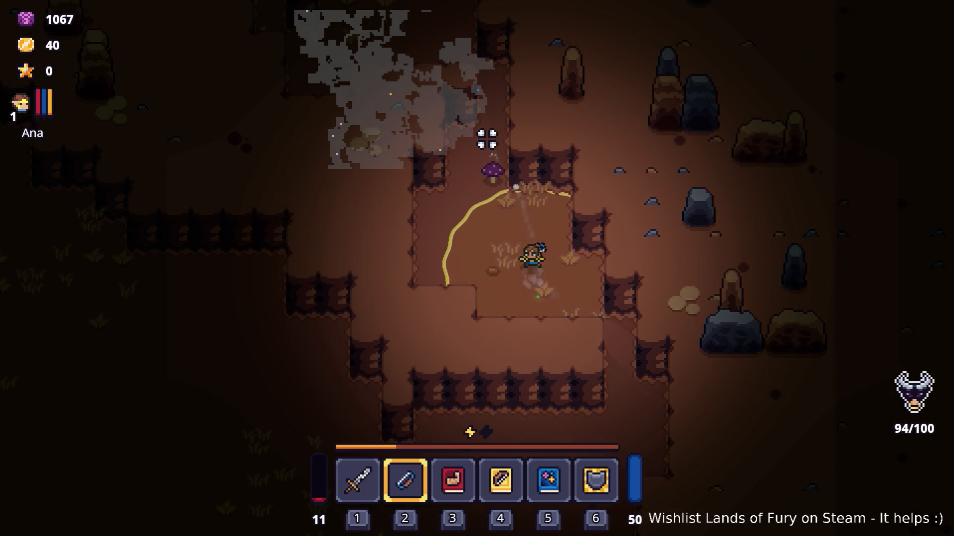
{"action": "key", "text": "d"}
{"action": "key", "text": "s"}
{"action": "key", "text": "a"}
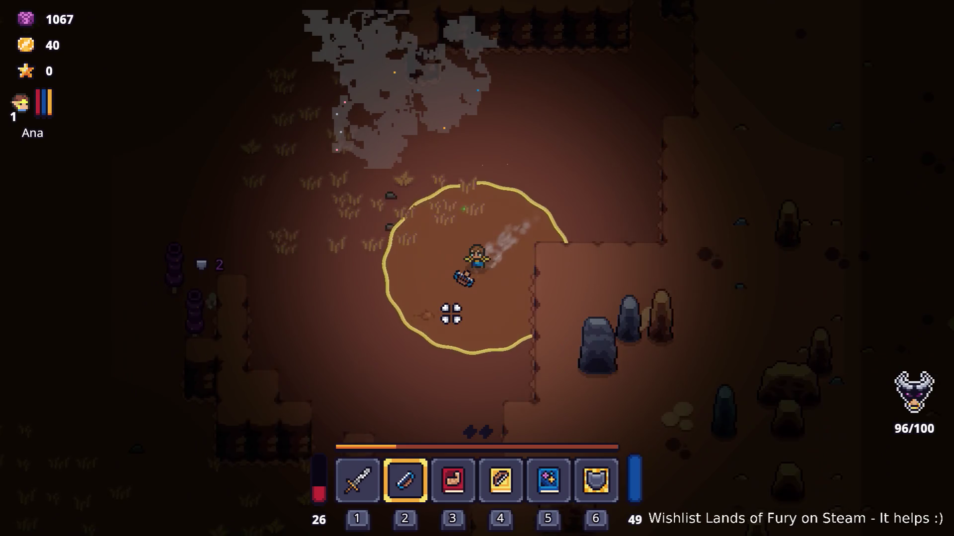
{"action": "key", "text": "a"}
{"action": "key", "text": "s"}
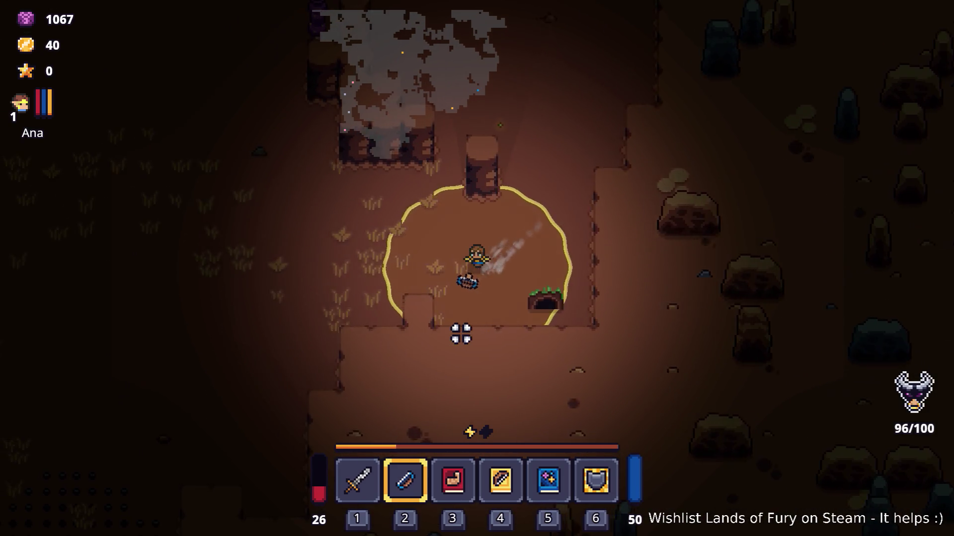
{"action": "key", "text": "s"}
{"action": "key", "text": "a"}
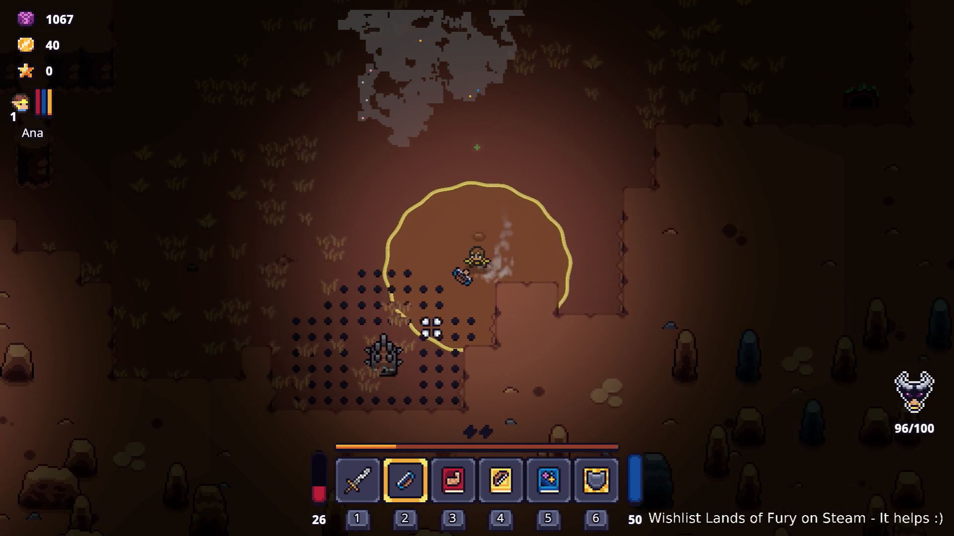
{"action": "key", "text": "a"}
{"action": "key", "text": "s"}
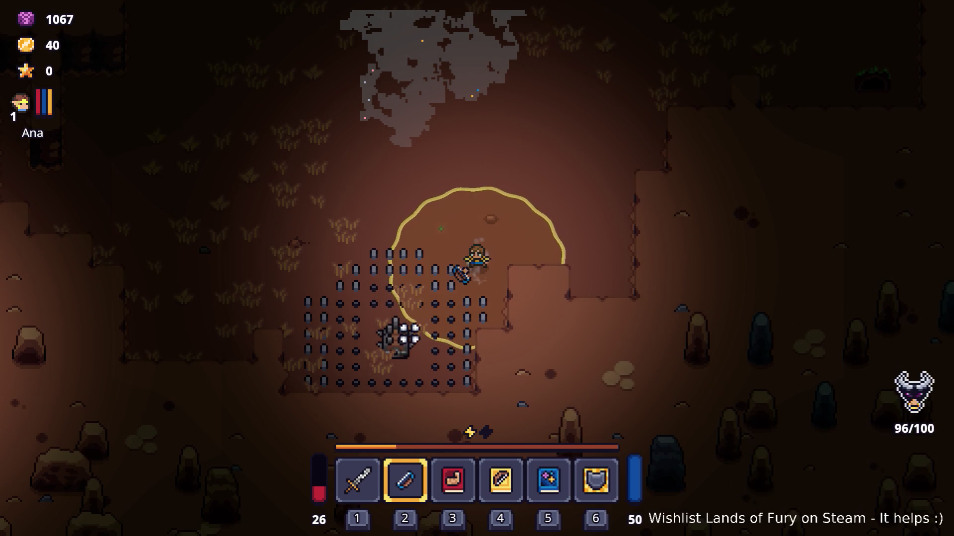
- Dash out of the trap, through the pillars and campfire clearing, evading the raptor
{"action": "key", "text": "s"}
{"action": "key", "text": "a"}
{"action": "key", "text": "space"}
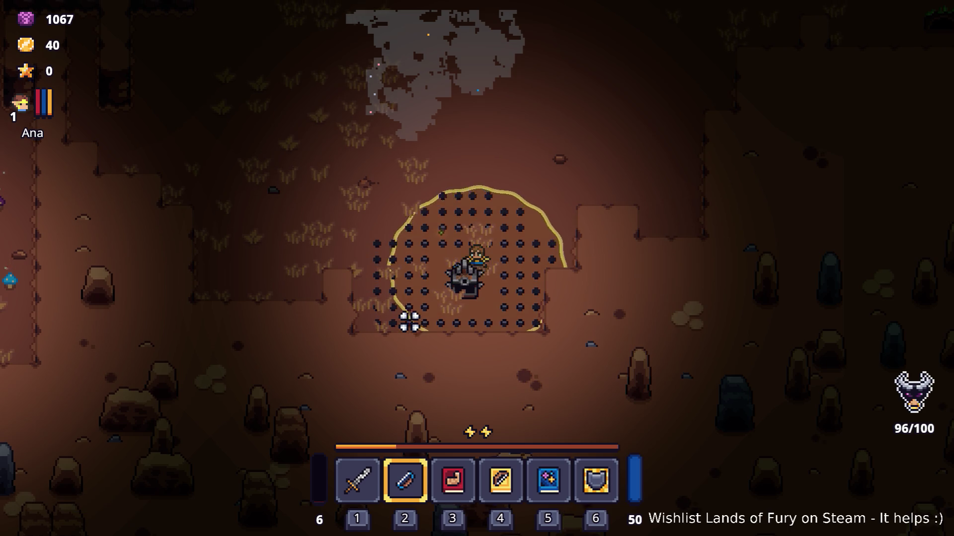
{"action": "key", "text": "w"}
{"action": "key", "text": "a"}
{"action": "key", "text": "space"}
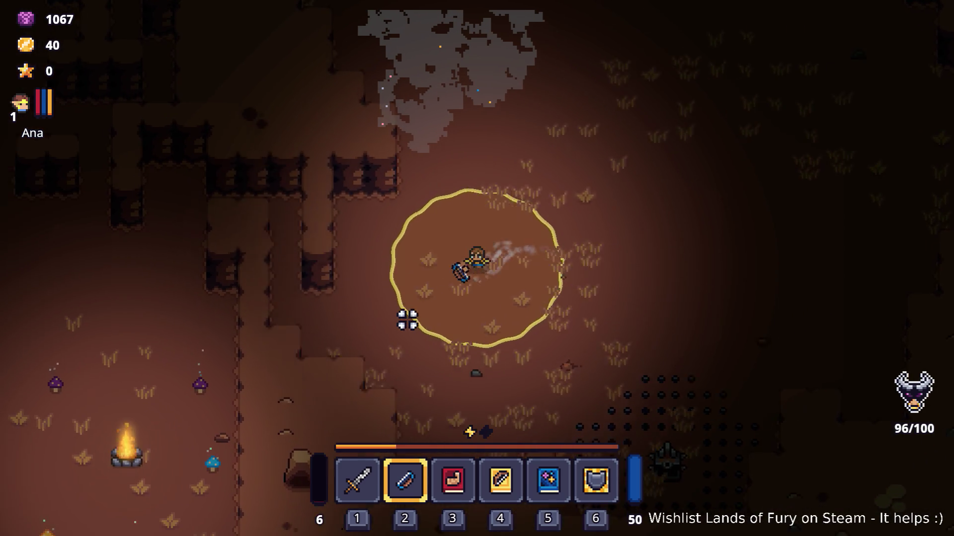
{"action": "key", "text": "a"}
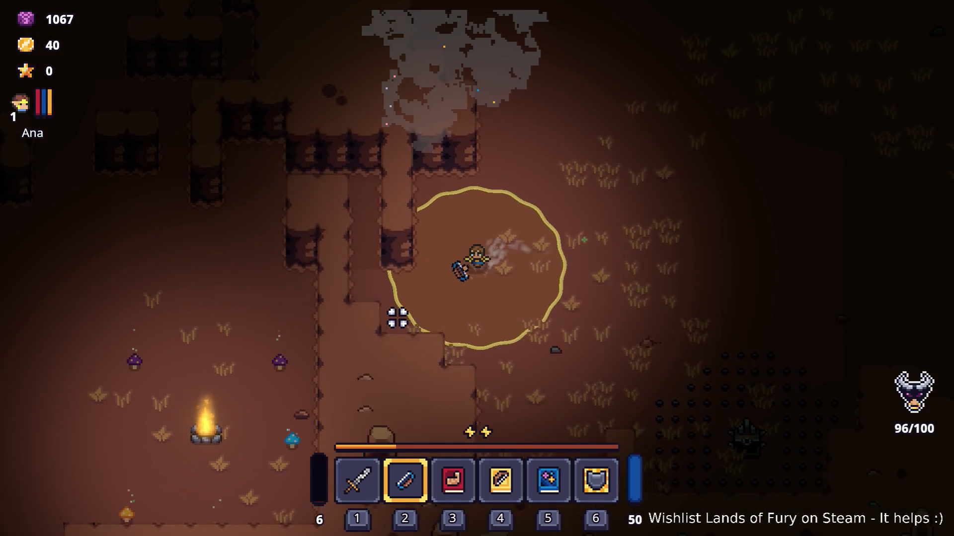
{"action": "key", "text": "s"}
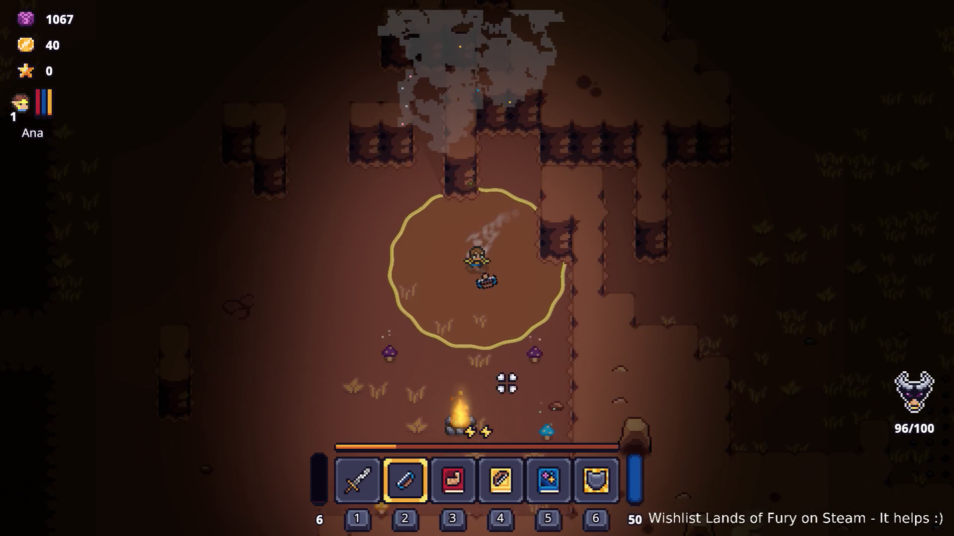
{"action": "key", "text": "a"}
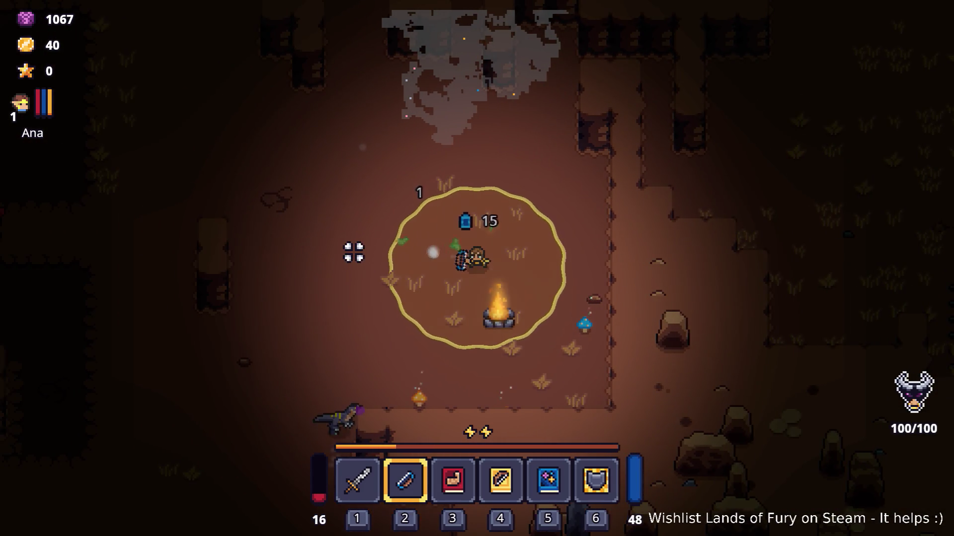
{"action": "key", "text": "d"}
{"action": "key", "text": "s"}
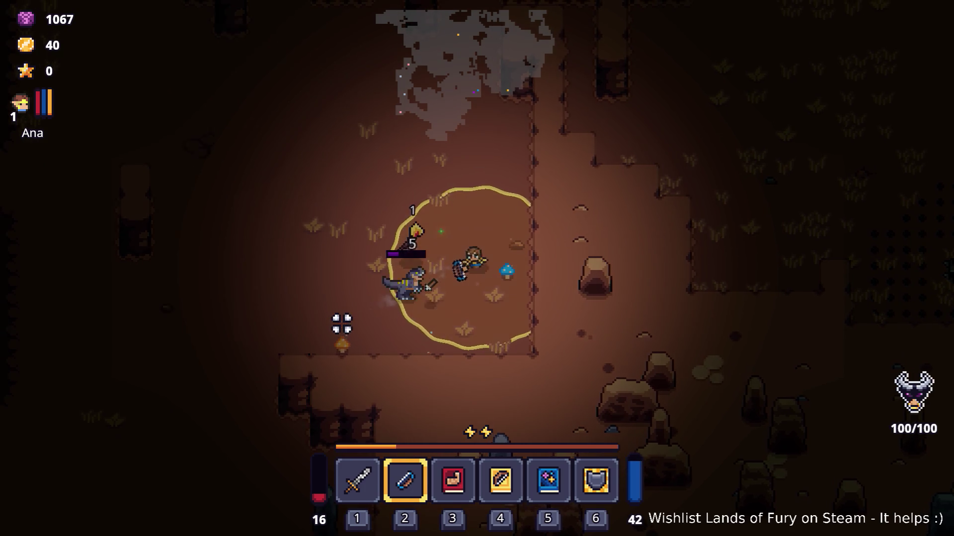
{"action": "key", "text": "a"}
{"action": "key", "text": "w"}
{"action": "key", "text": "space"}
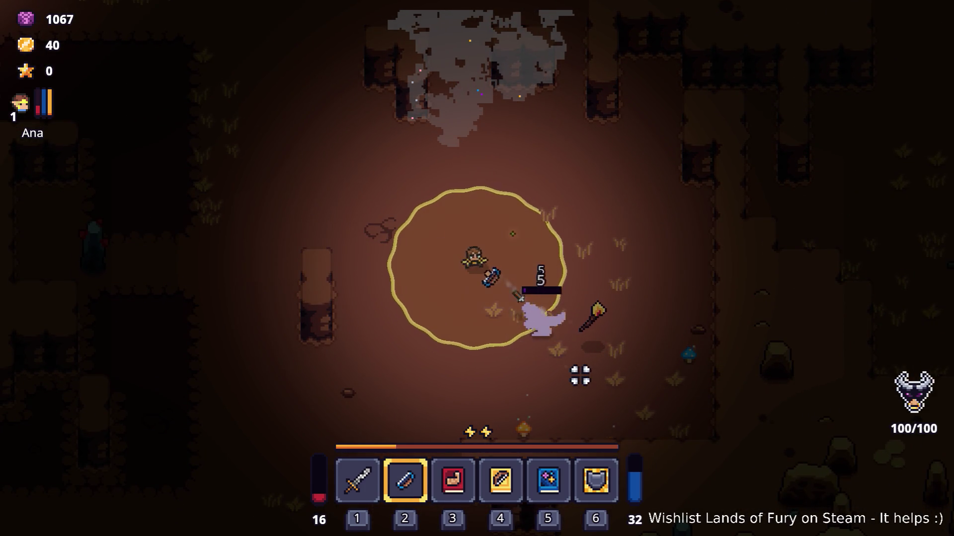
{"action": "key", "text": "s"}
{"action": "key", "text": "space"}
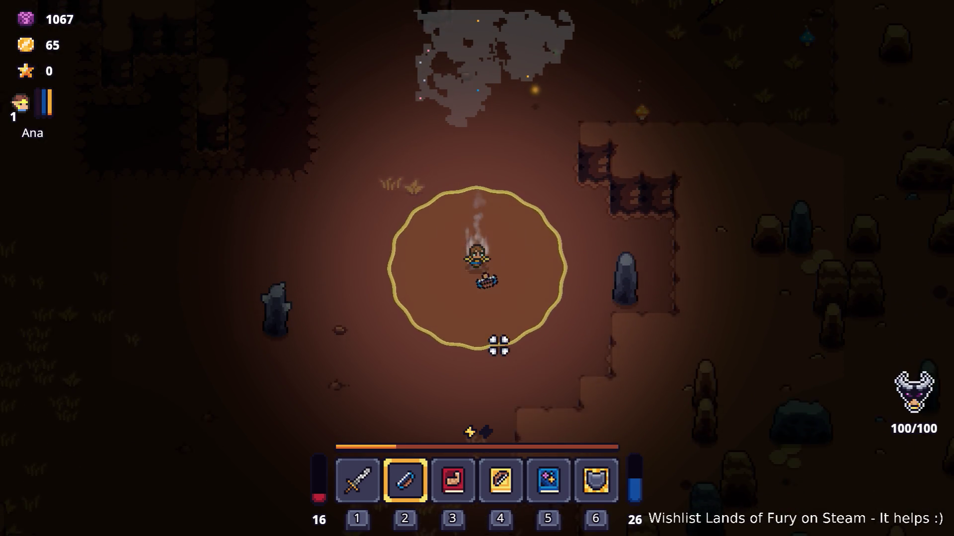
{"action": "key", "text": "a"}
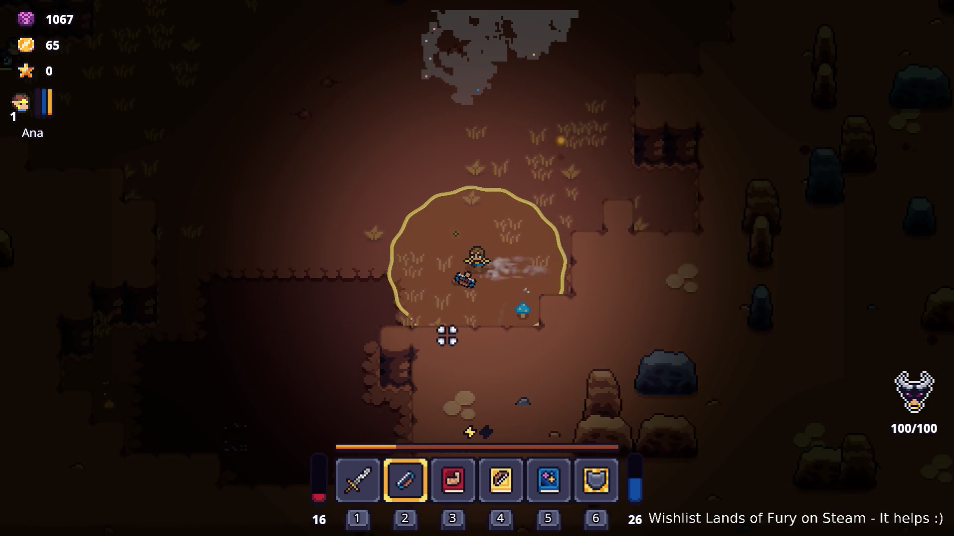
- Shoot a projectile, then head up-left toward the campfire and stairs and dash right
{"action": "left_click", "coordinate": [607, 326]}
{"action": "key", "text": "a"}
{"action": "key", "text": "w"}
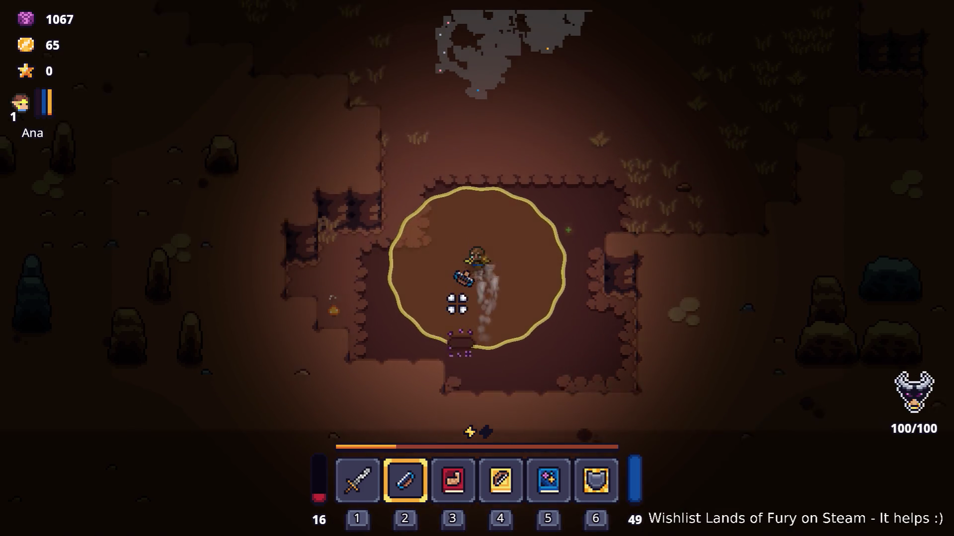
{"action": "key", "text": "w"}
{"action": "key", "text": "a"}
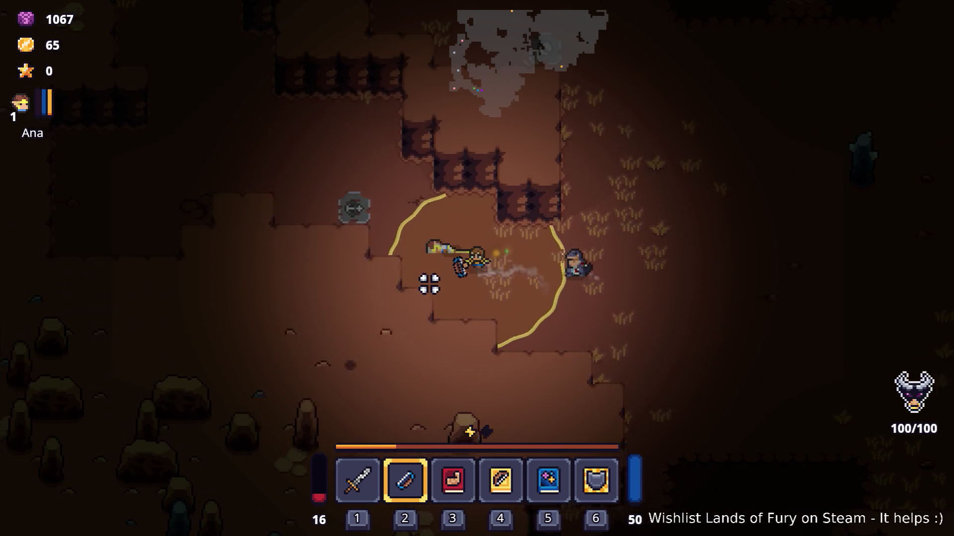
{"action": "key", "text": "w"}
{"action": "key", "text": "a"}
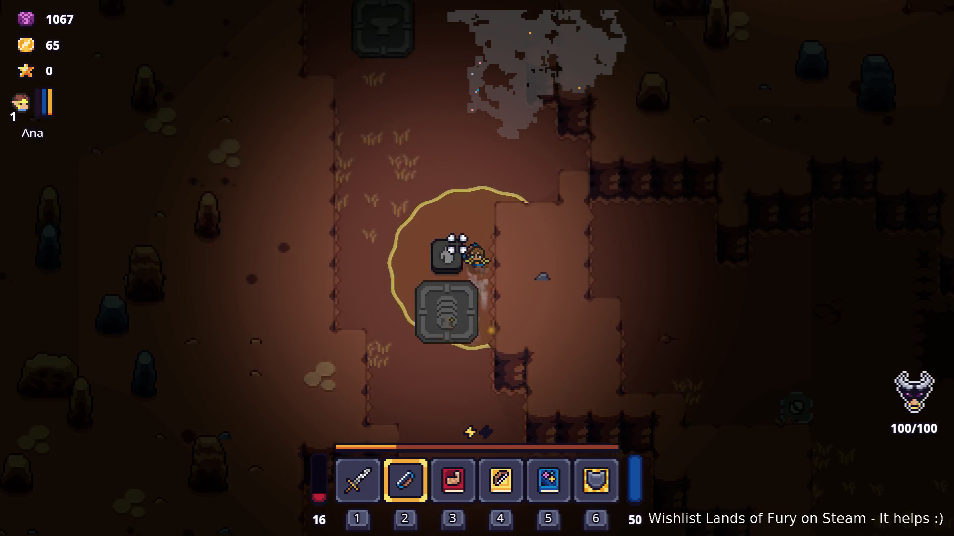
{"action": "key", "text": "w"}
{"action": "key", "text": "d"}
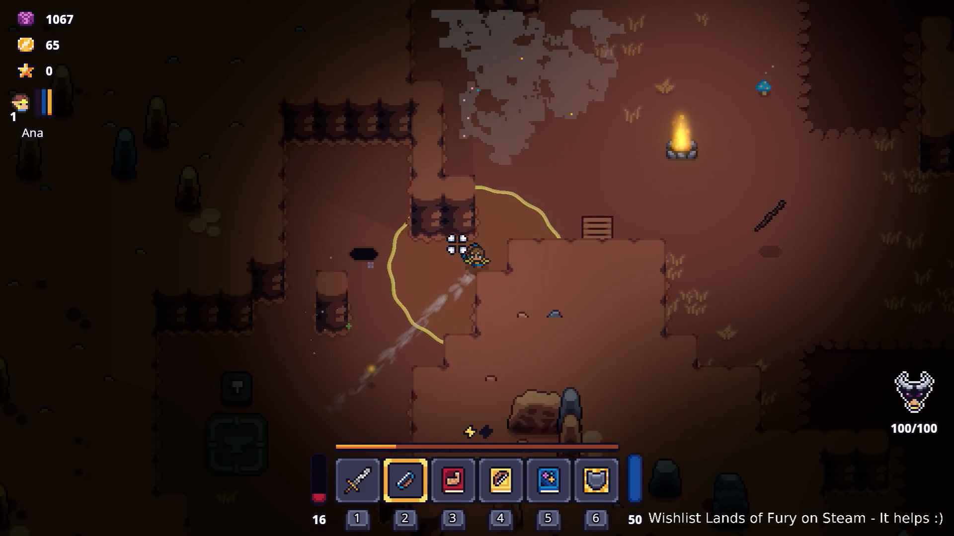
{"action": "key", "text": "w"}
{"action": "key", "text": "d"}
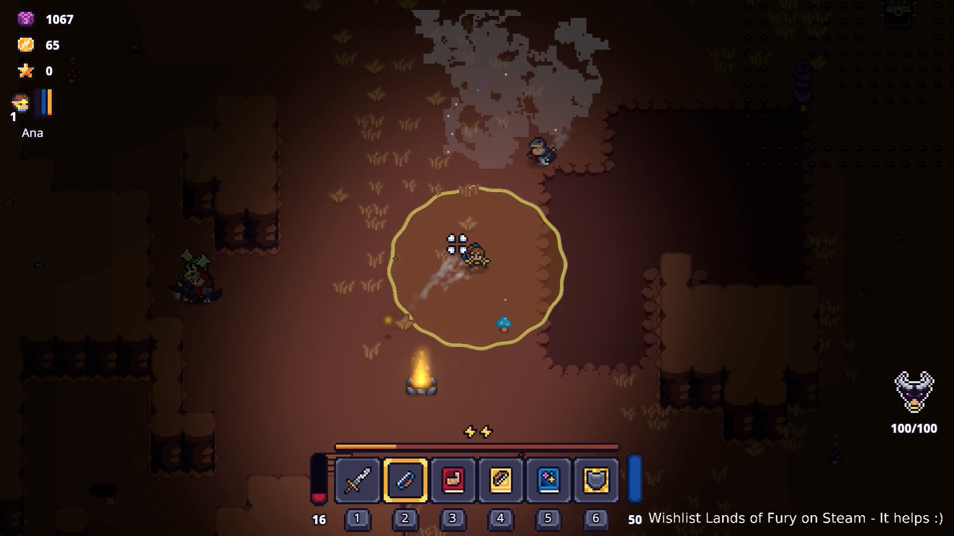
{"action": "key", "text": "space"}
{"action": "key", "text": "d"}
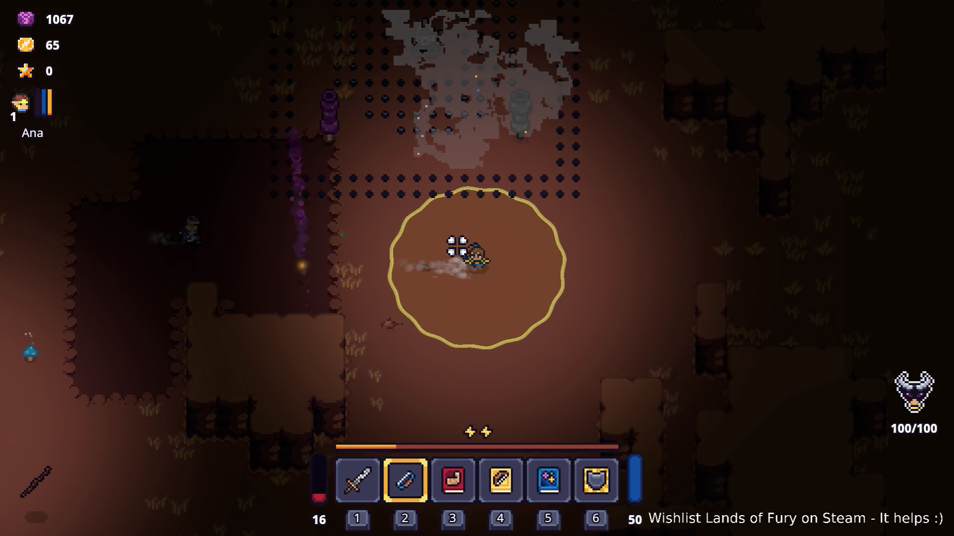
{"action": "key", "text": "d"}
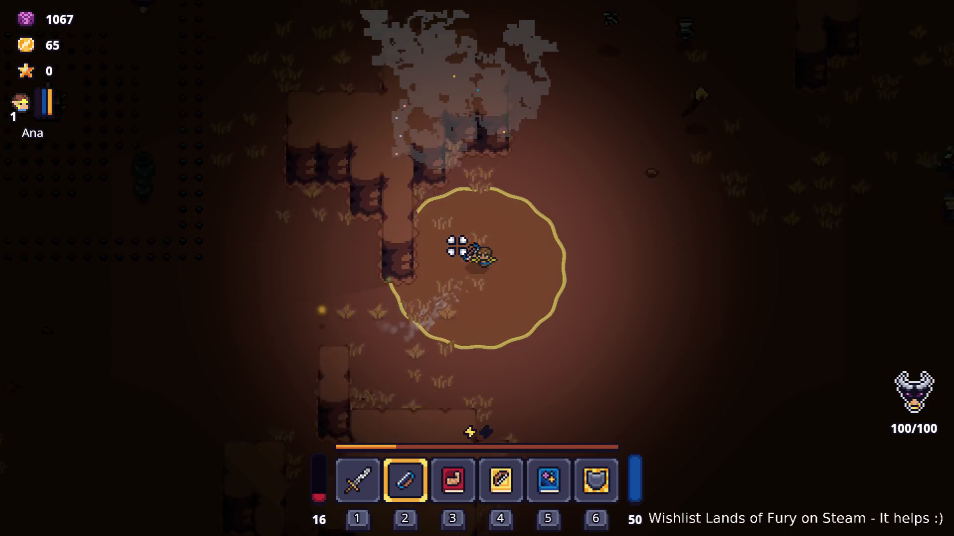
{"action": "key", "text": "w"}
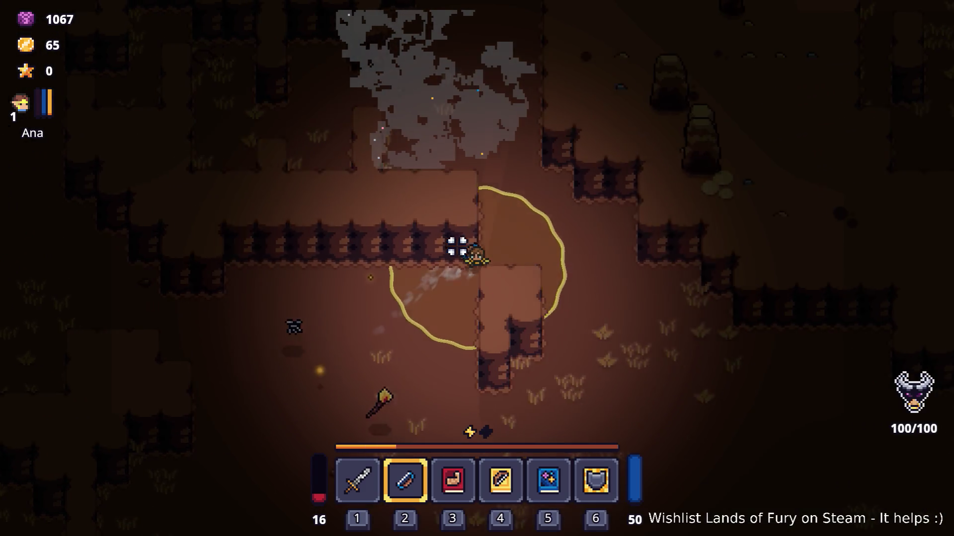
{"action": "key", "text": "w"}
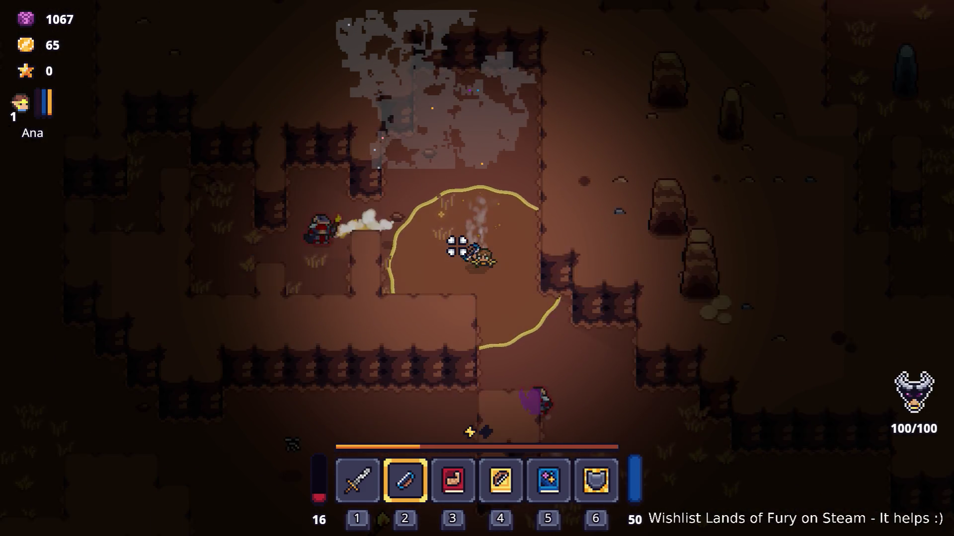
{"action": "key", "text": "s"}
{"action": "key", "text": "d"}
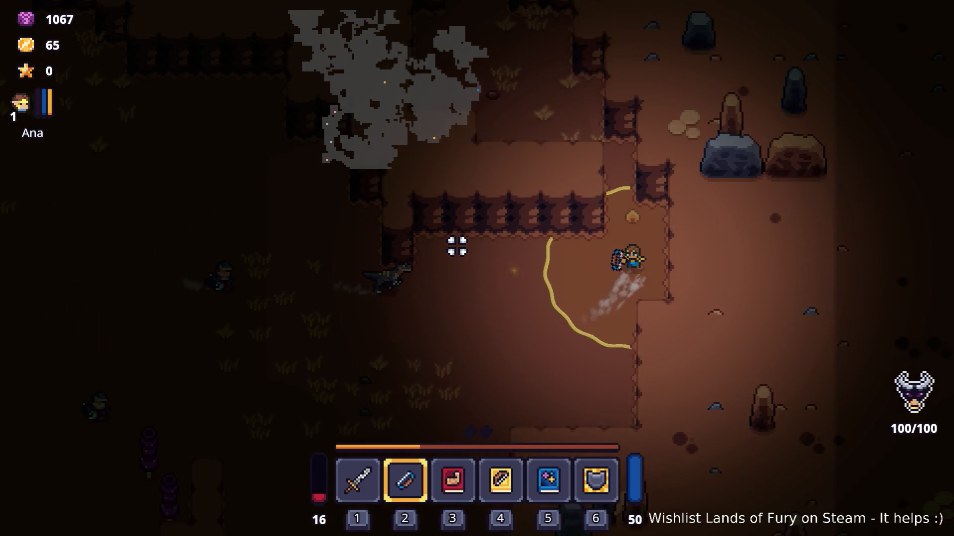
- Walk through the dungeon collecting gold coins, then approach and shoot the purple worms
{"action": "key", "text": "w"}
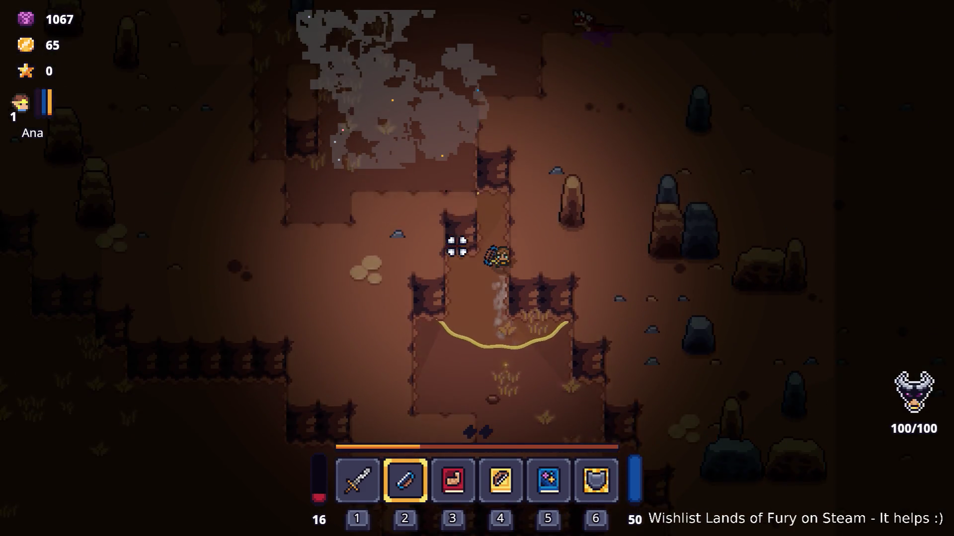
{"action": "key", "text": "w"}
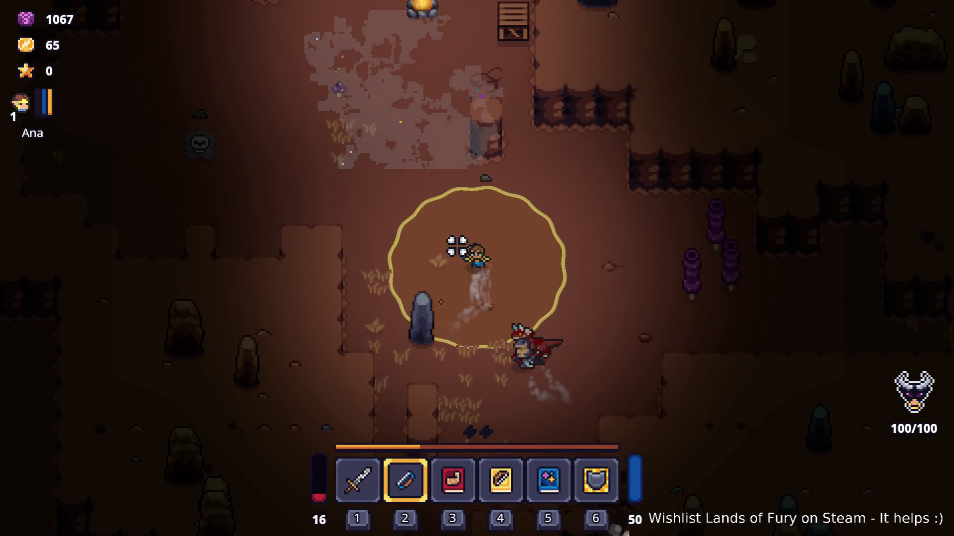
{"action": "key", "text": "a"}
{"action": "key", "text": "s"}
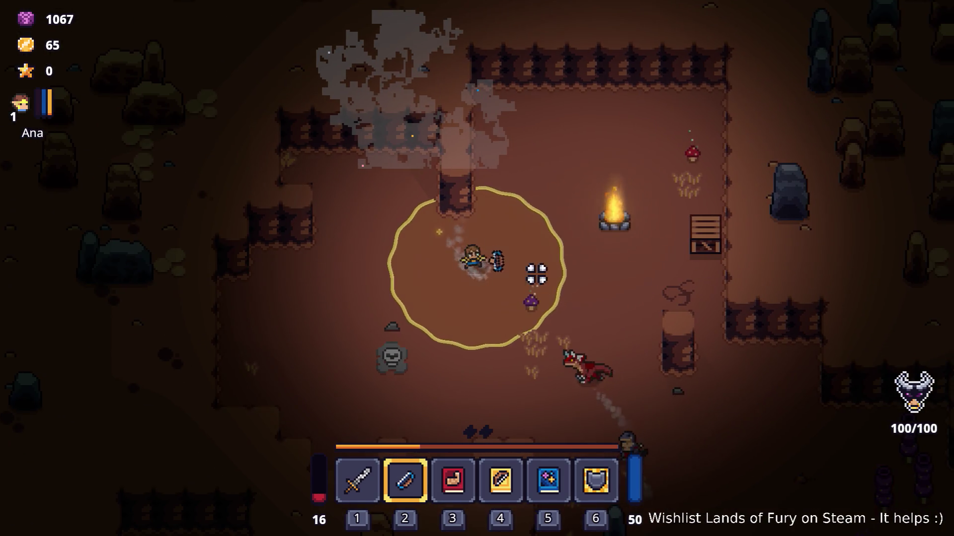
{"action": "key", "text": "d"}
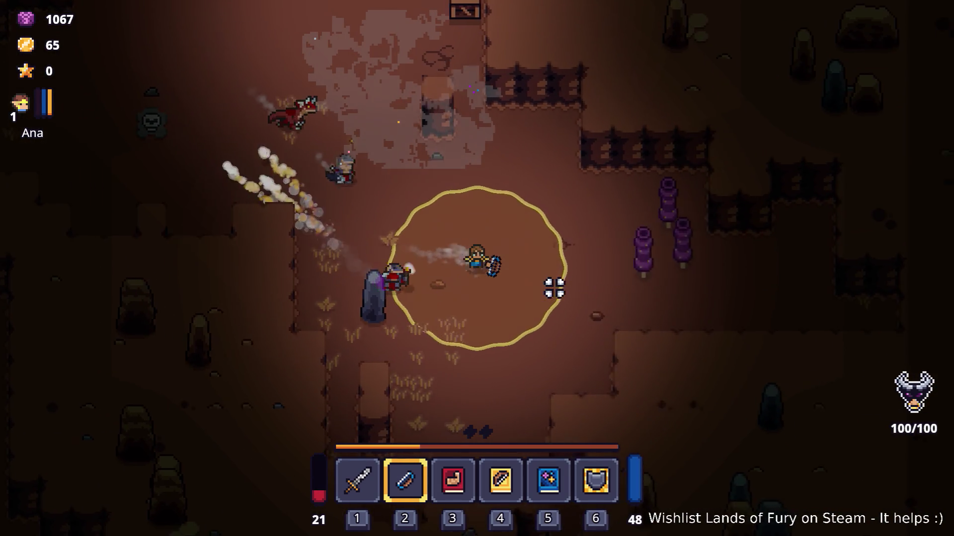
{"action": "key", "text": "s"}
{"action": "key", "text": "s"}
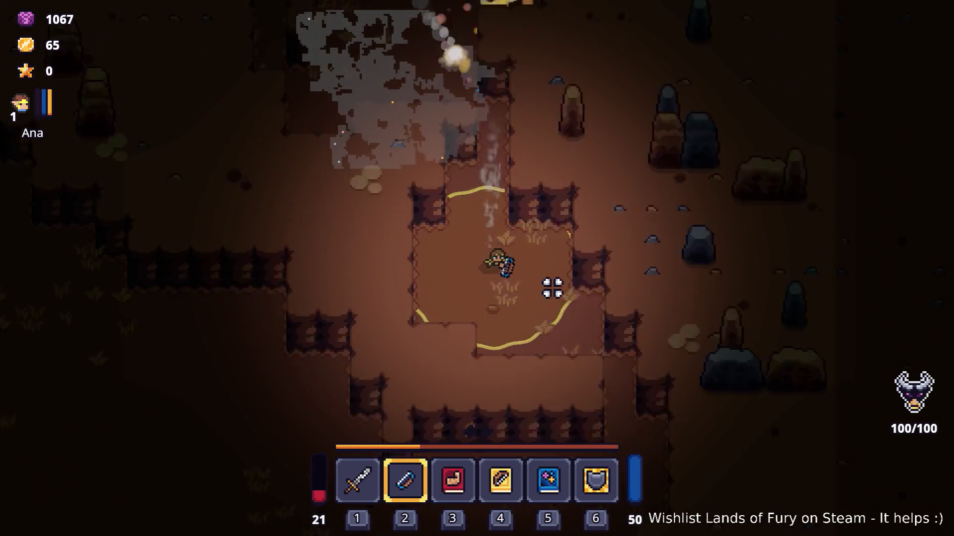
{"action": "key", "text": "d"}
{"action": "key", "text": "a"}
{"action": "key", "text": "s"}
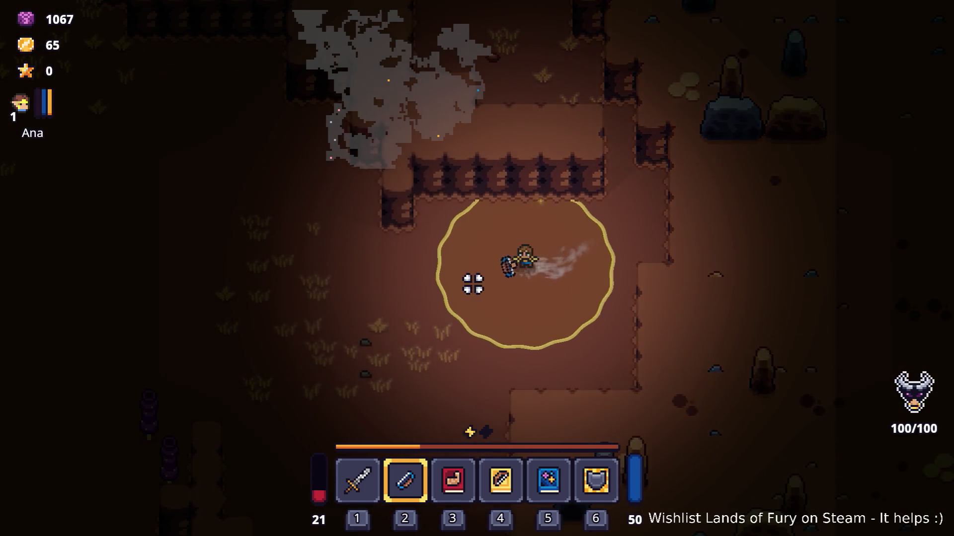
{"action": "key", "text": "w"}
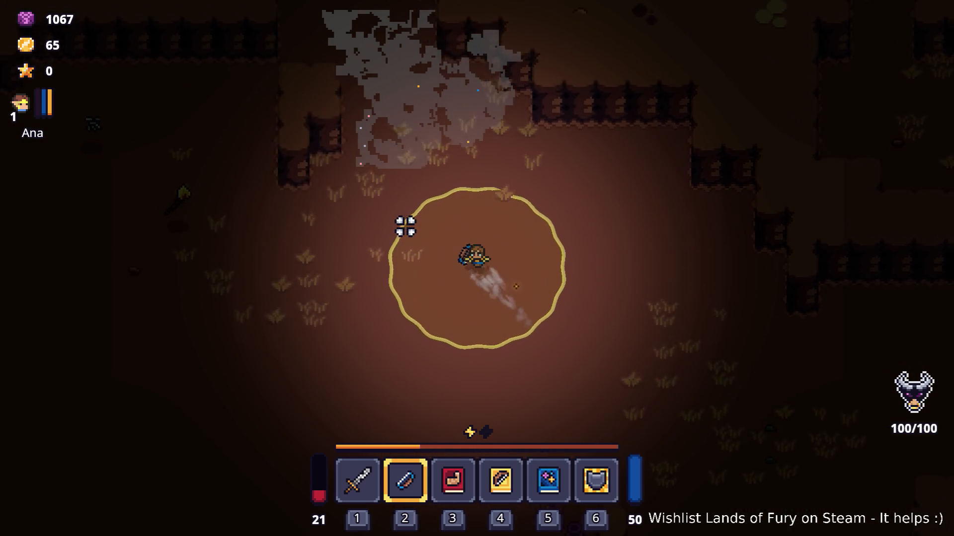
{"action": "key", "text": "w"}
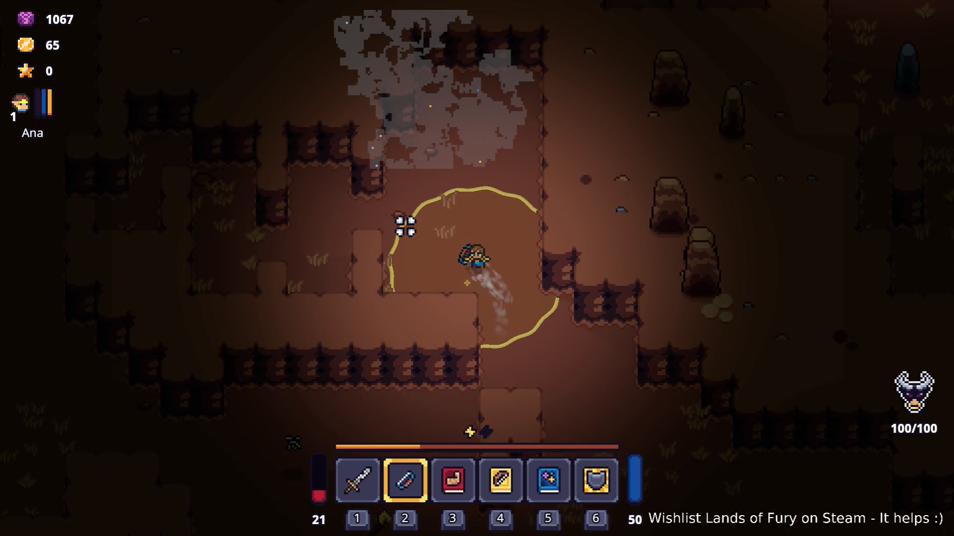
{"action": "key", "text": "a"}
{"action": "key", "text": "a"}
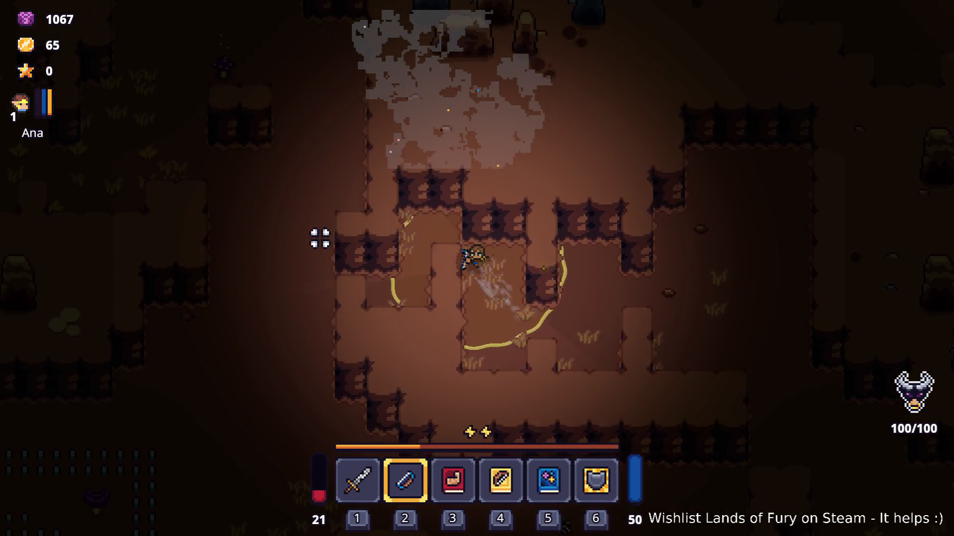
{"action": "key", "text": "a"}
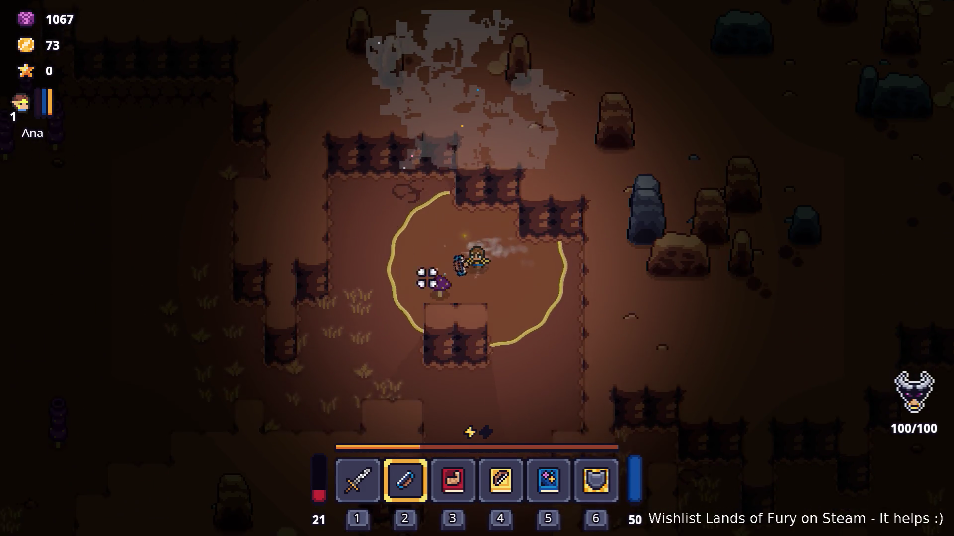
{"action": "key", "text": "a"}
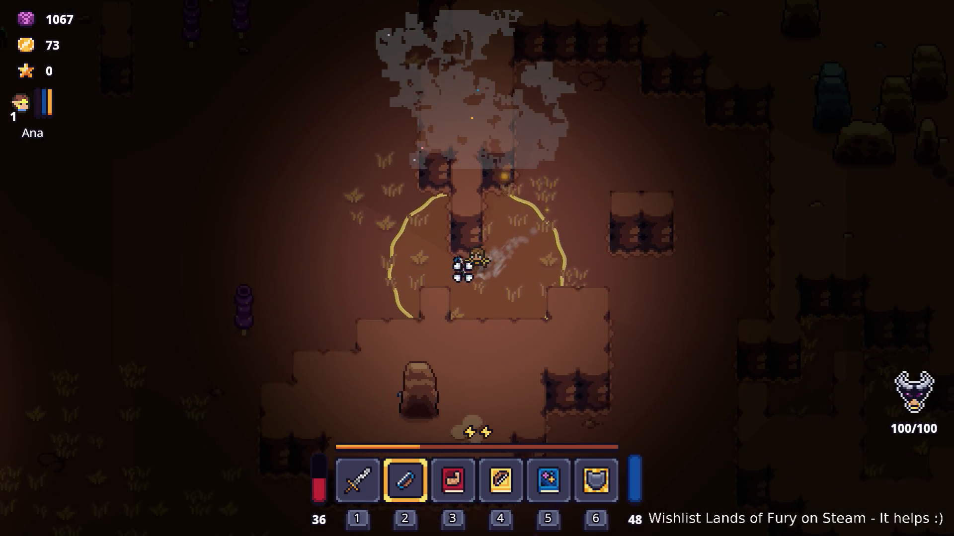
{"action": "key", "text": "w"}
{"action": "key", "text": "d"}
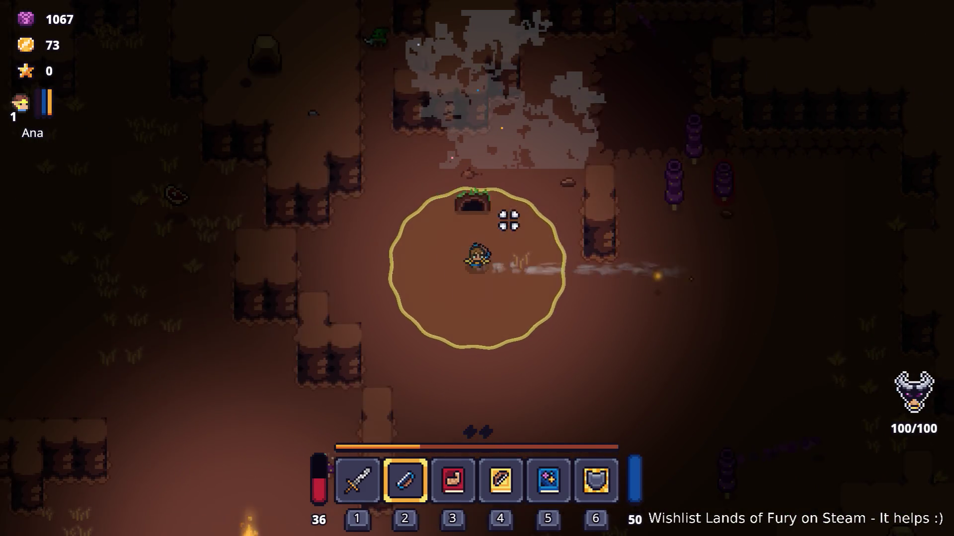
{"action": "left_click", "coordinate": [485, 149]}
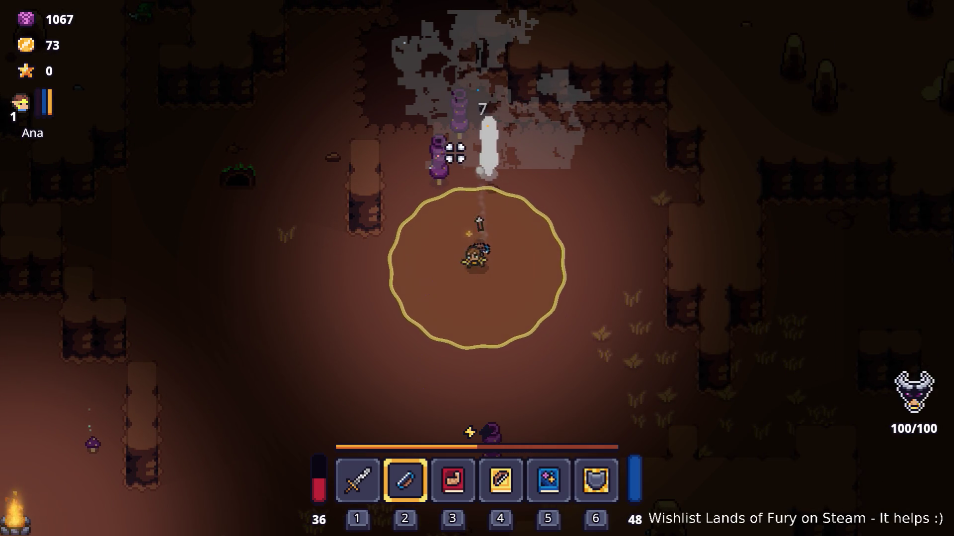
- Keep shooting the purple worm, then walk down to grab the mana pickup
{"action": "key", "text": "w"}
{"action": "key", "text": "a"}
{"action": "left_click", "coordinate": [541, 190]}
{"action": "left_click", "coordinate": [526, 190]}
{"action": "key", "text": "w"}
{"action": "left_click", "coordinate": [494, 185]}
{"action": "left_click", "coordinate": [471, 192]}
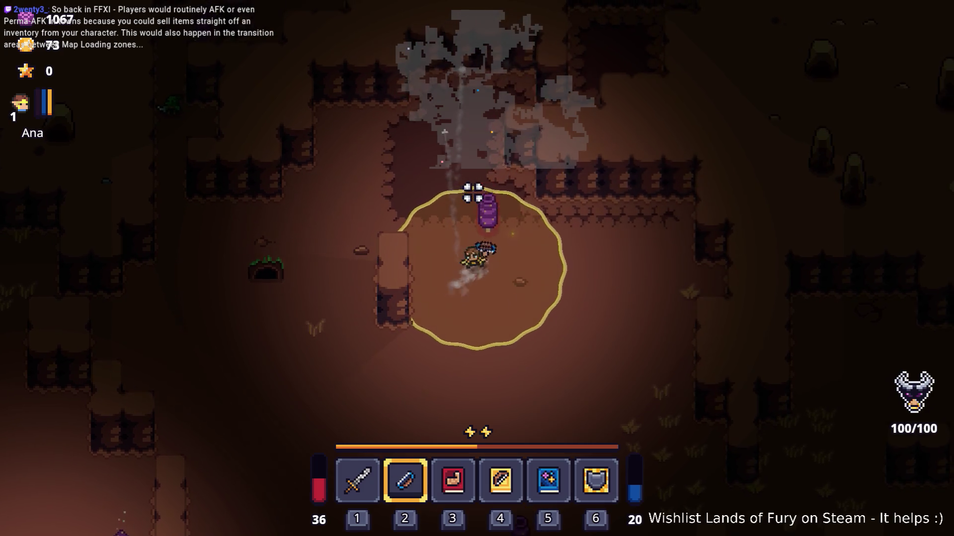
{"action": "left_click", "coordinate": [460, 200]}
{"action": "key", "text": "w"}
{"action": "key", "text": "d"}
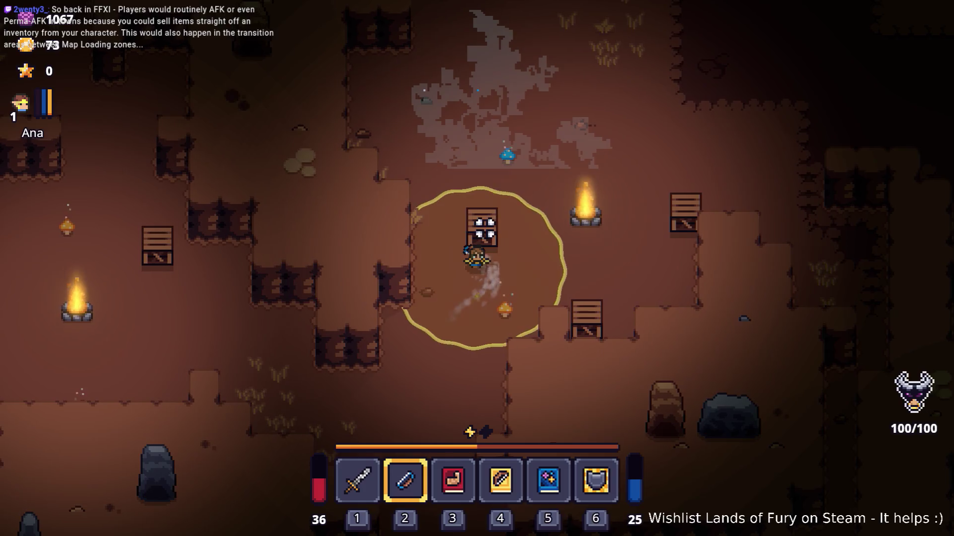
{"action": "key", "text": "s"}
- Shoot the approaching raptors while retreating past pillars and crates, then restart the level
{"action": "left_click", "coordinate": [568, 302]}
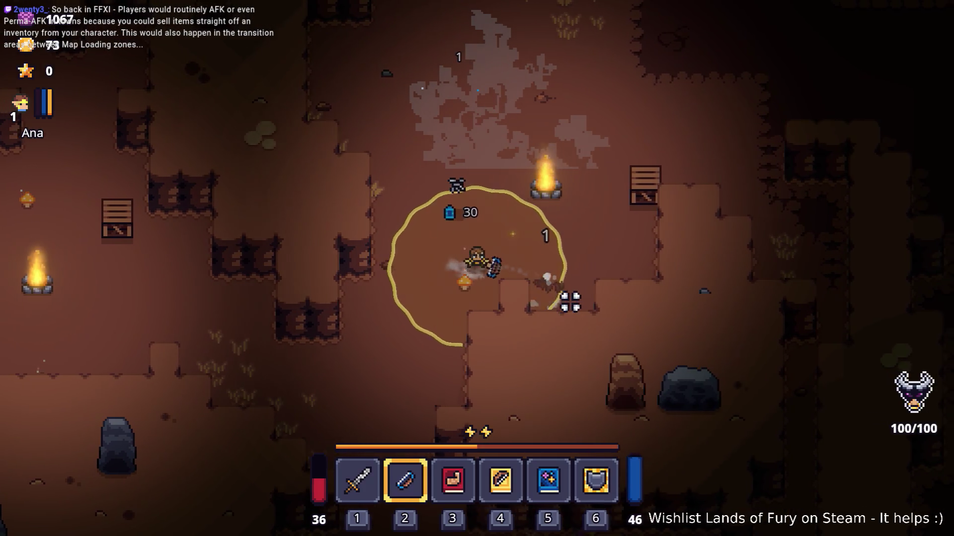
{"action": "left_click", "coordinate": [491, 288]}
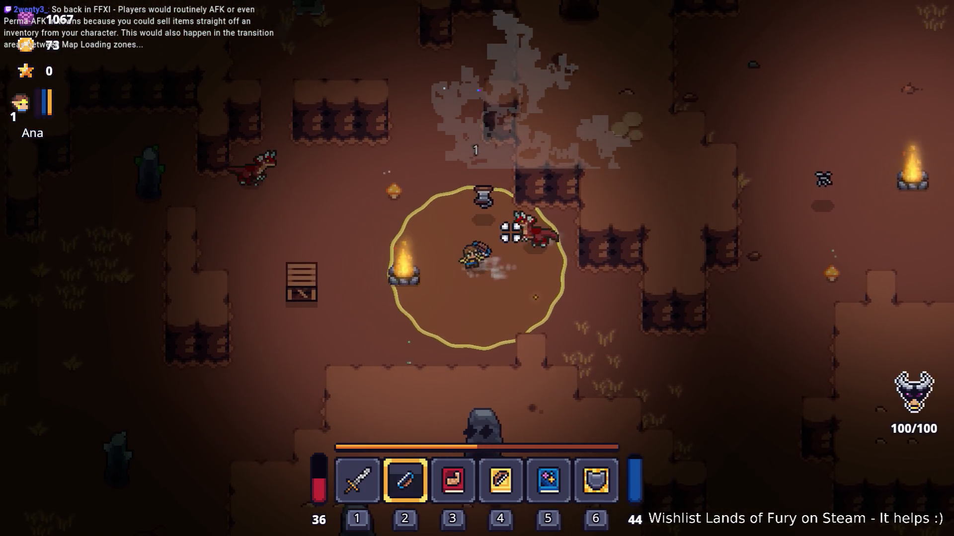
{"action": "left_click", "coordinate": [544, 234]}
{"action": "left_click", "coordinate": [557, 217]}
{"action": "left_click", "coordinate": [423, 190]}
{"action": "left_click", "coordinate": [443, 194]}
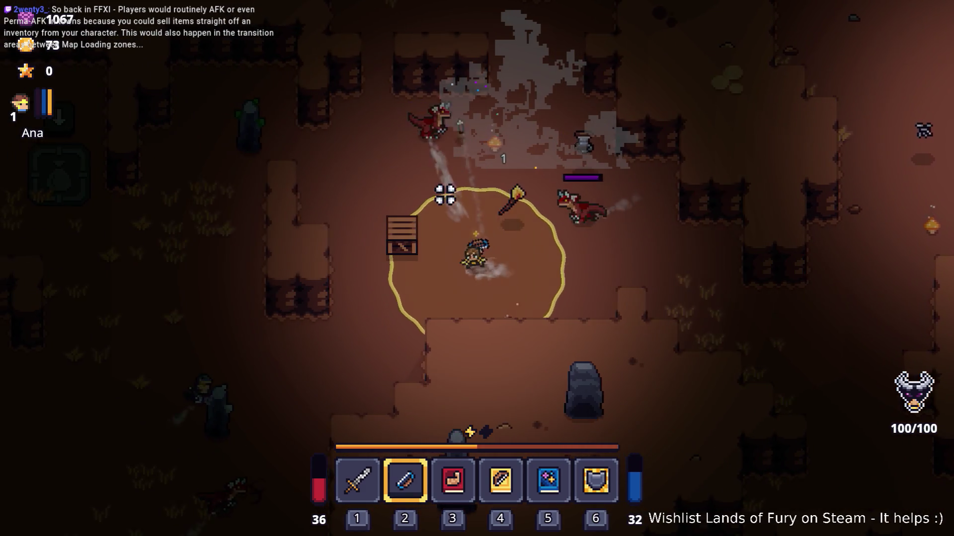
{"action": "left_click", "coordinate": [452, 197]}
{"action": "key", "text": "w"}
{"action": "key", "text": "a"}
{"action": "left_click", "coordinate": [602, 279]}
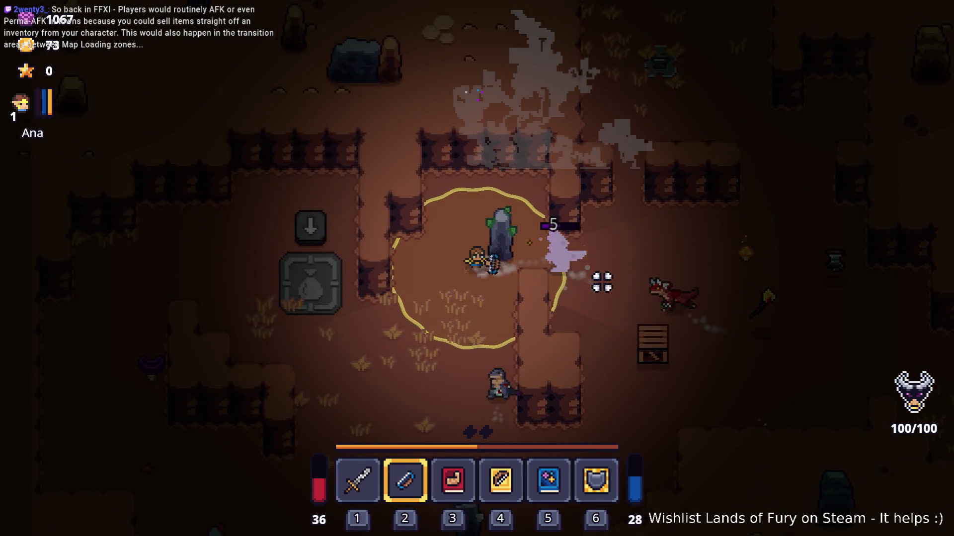
{"action": "key", "text": "s"}
{"action": "left_click", "coordinate": [571, 272]}
{"action": "left_click", "coordinate": [549, 258]}
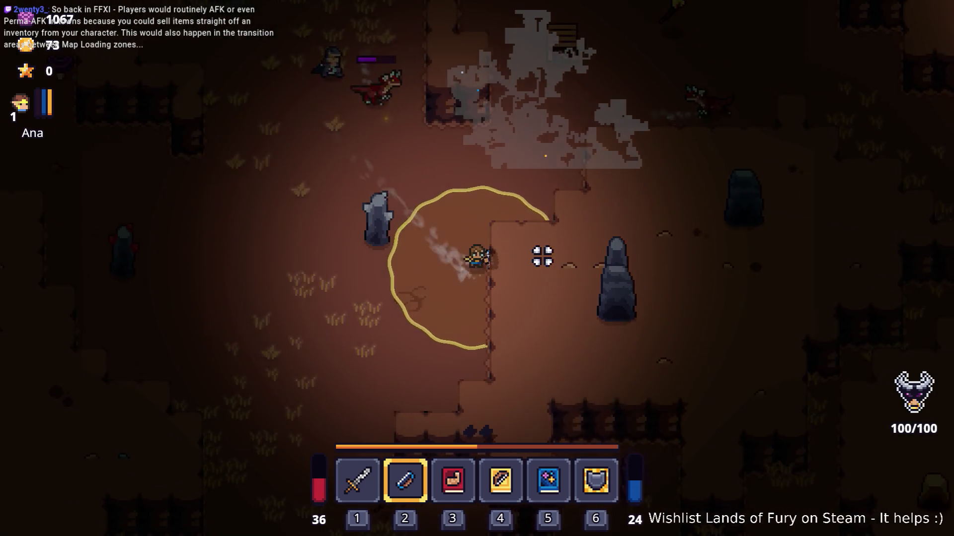
{"action": "key", "text": "w"}
{"action": "left_click", "coordinate": [574, 187]}
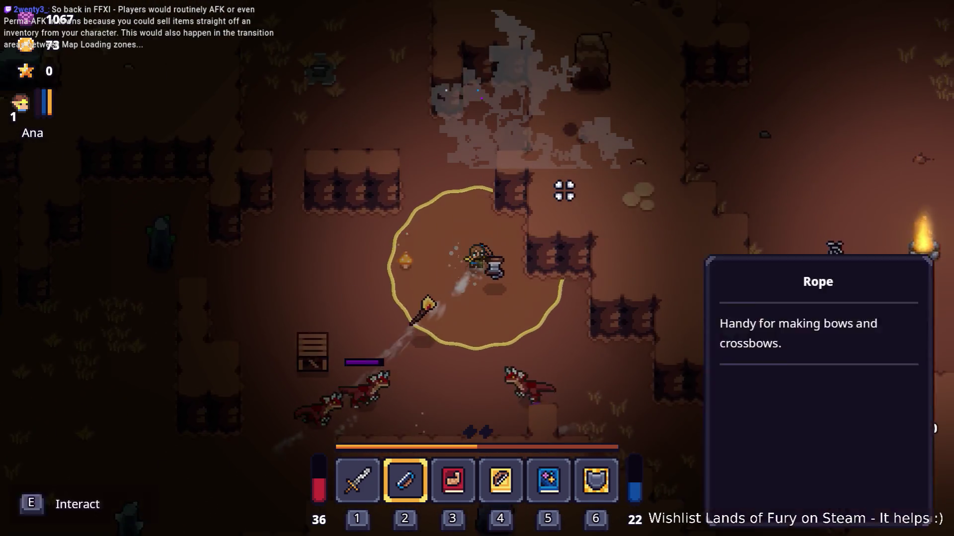
{"action": "key", "text": "a"}
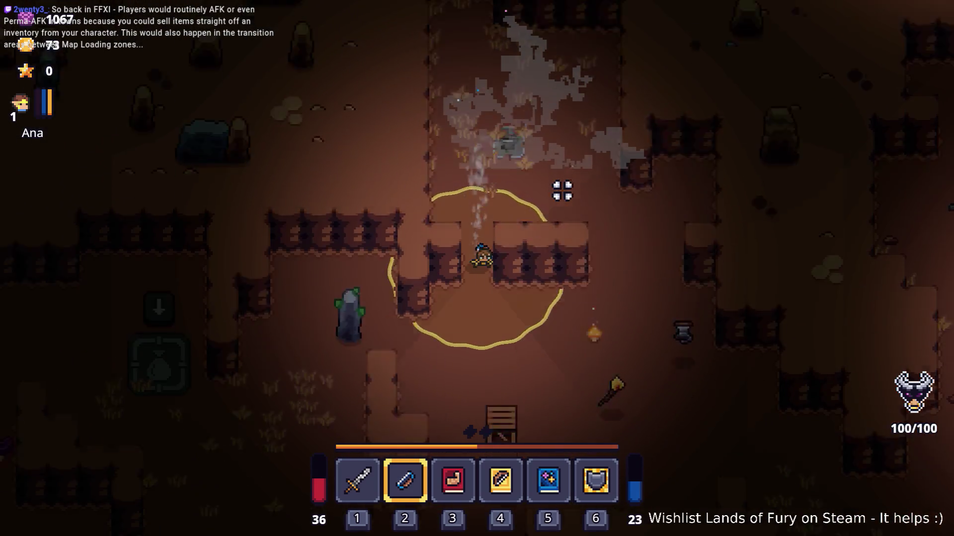
{"action": "key", "text": "s"}
{"action": "key", "text": "w"}
{"action": "left_click", "coordinate": [562, 204]}
{"action": "key", "text": "a"}
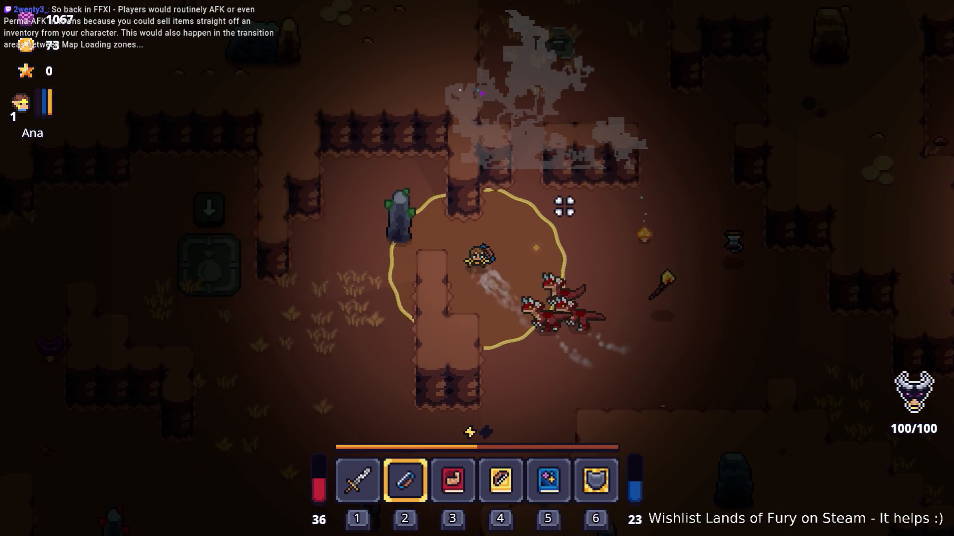
{"action": "key", "text": "a"}
{"action": "key", "text": "s"}
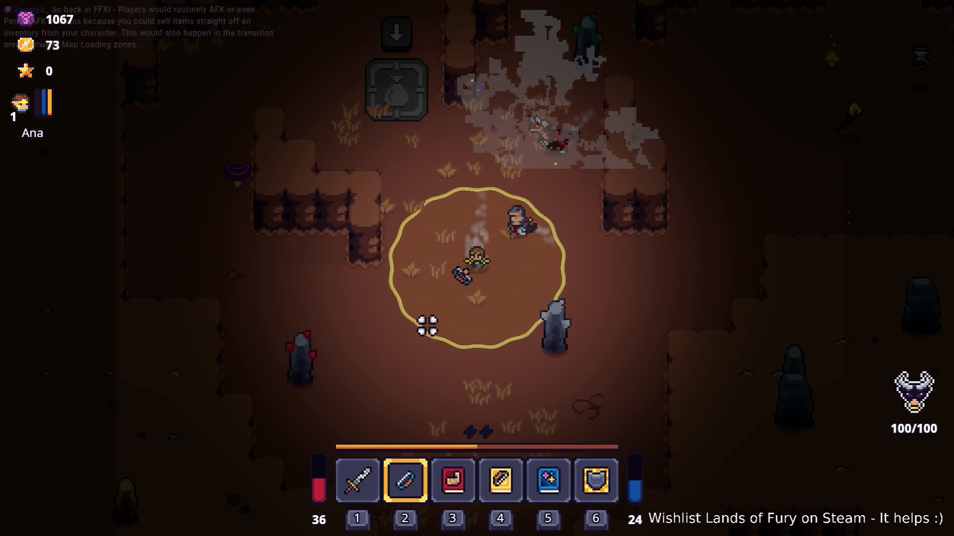
{"action": "key", "text": "Escape"}
{"action": "left_click", "coordinate": [481, 383]}
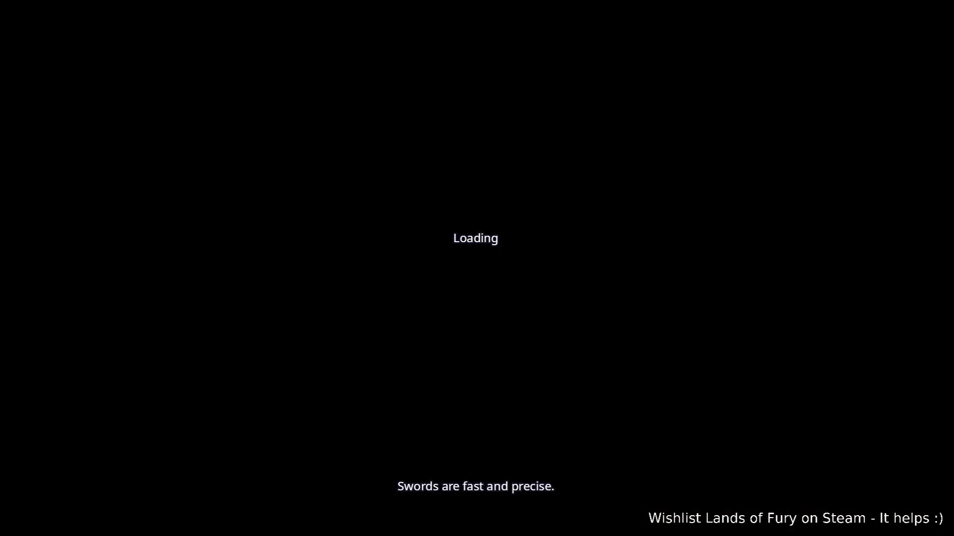
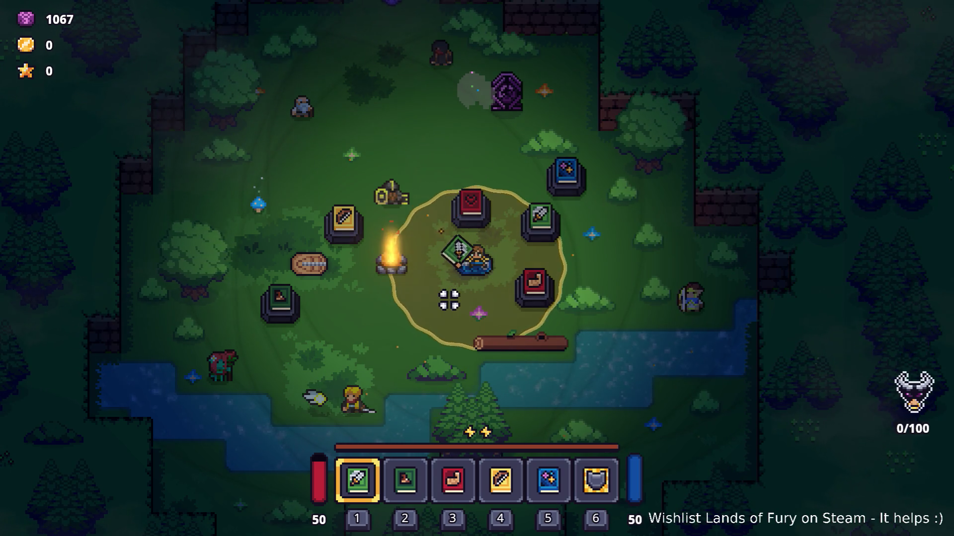
- Equip the Rusty Sword in hotbar slot 1 in place of the sword book
{"action": "key", "text": "i"}
{"action": "left_click_drag", "start_coordinate": [453, 351], "coordinate": [358, 302]}
{"action": "key", "text": "i"}
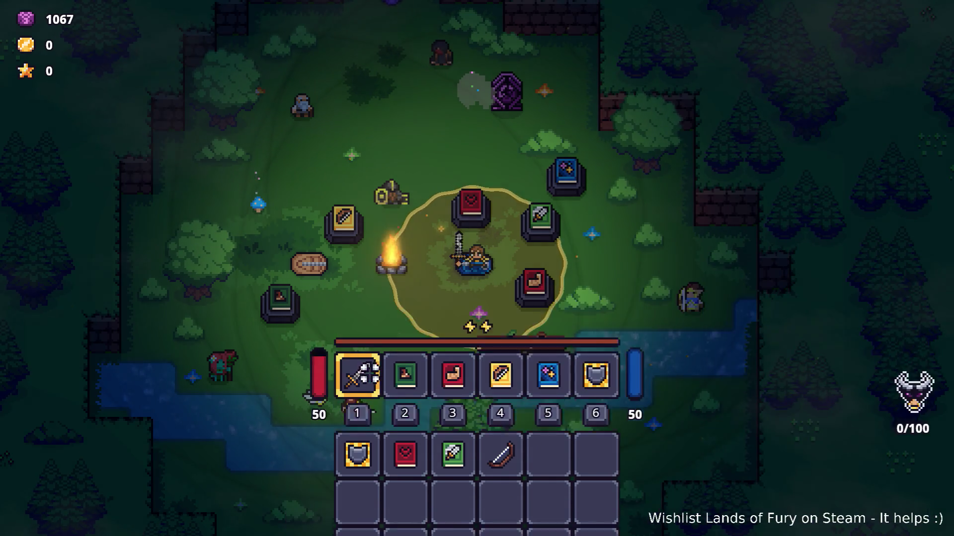
- Walk the hero north-west across the camp and enter the purple portal
{"action": "key", "text": "w"}
{"action": "key", "text": "a"}
{"action": "key", "text": "w"}
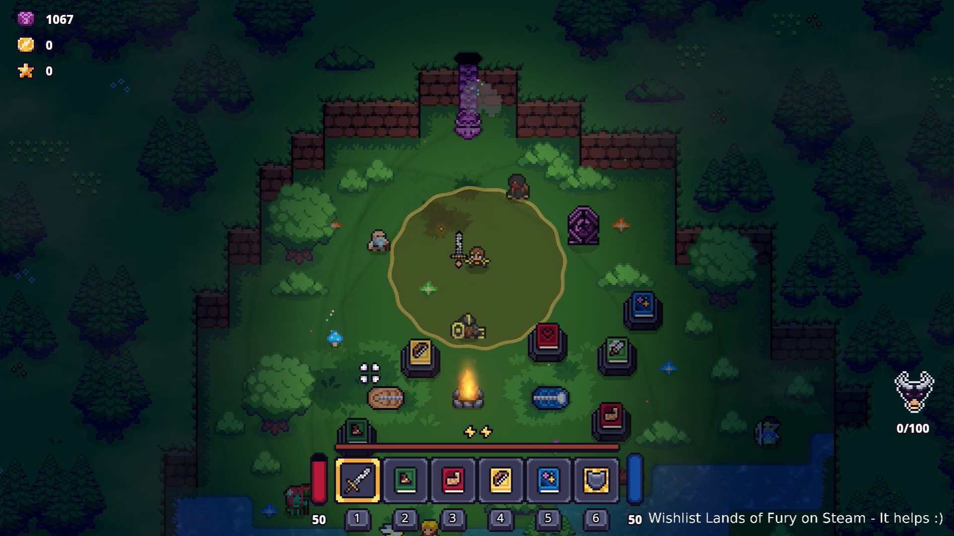
{"action": "key", "text": "w"}
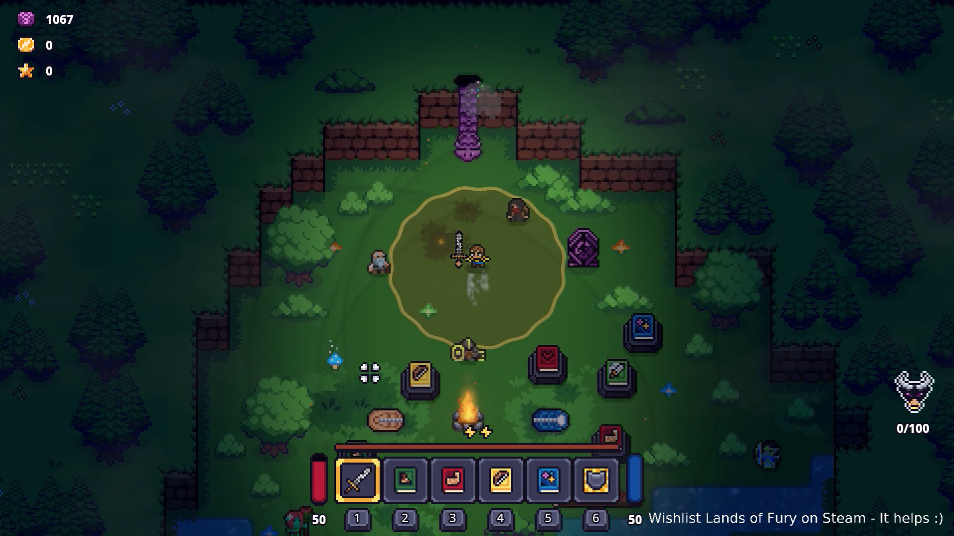
{"action": "key", "text": "e"}
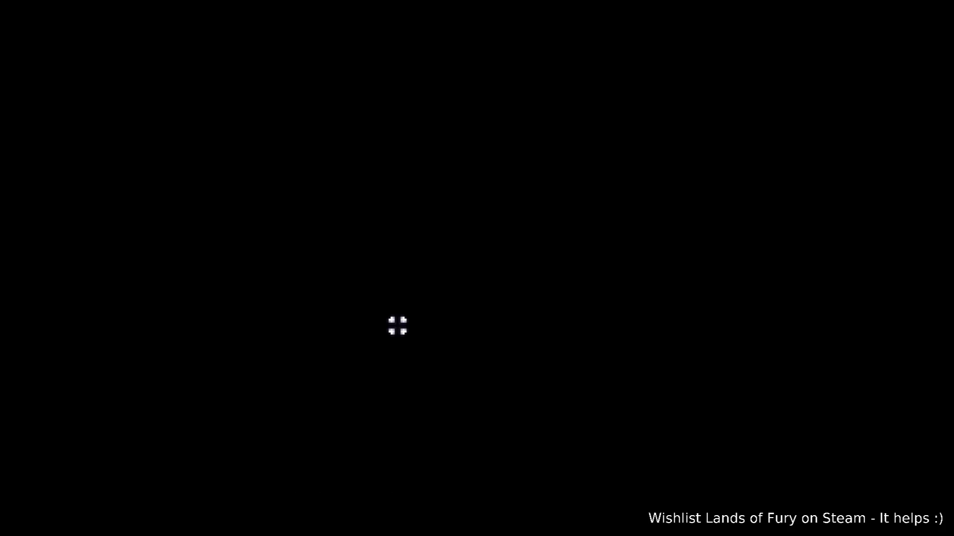
- Run the hero up and left through the Cavernous Depths cave toward the campfire
{"action": "key", "text": "w"}
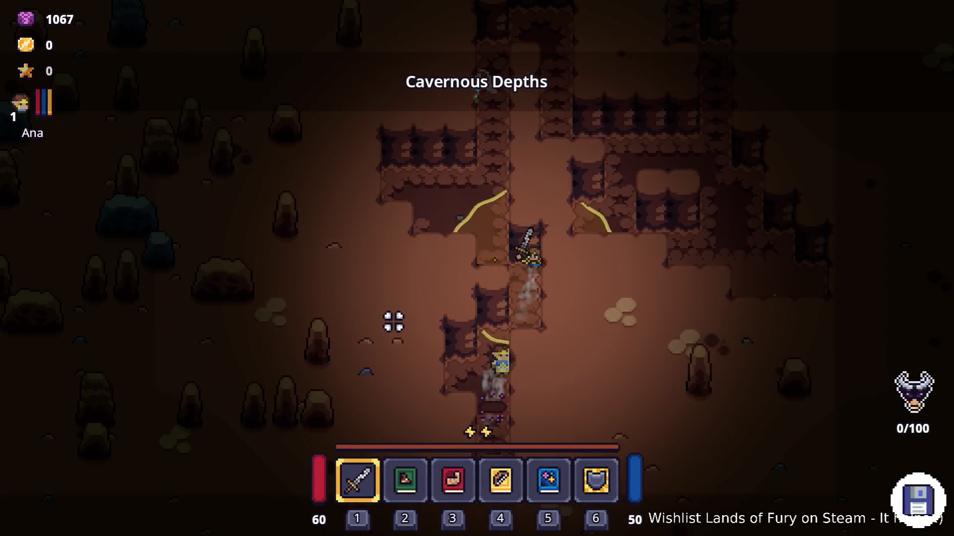
{"action": "key", "text": "w"}
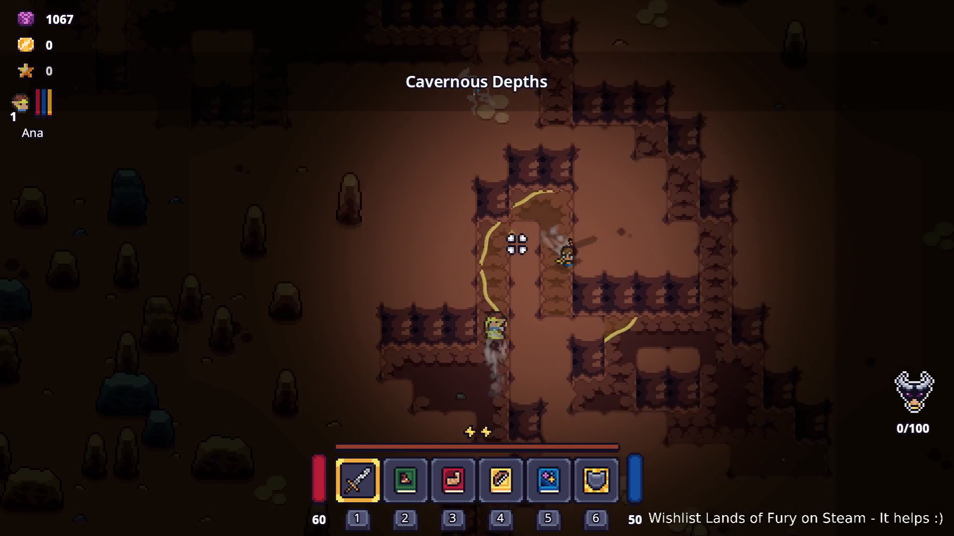
{"action": "key", "text": "d"}
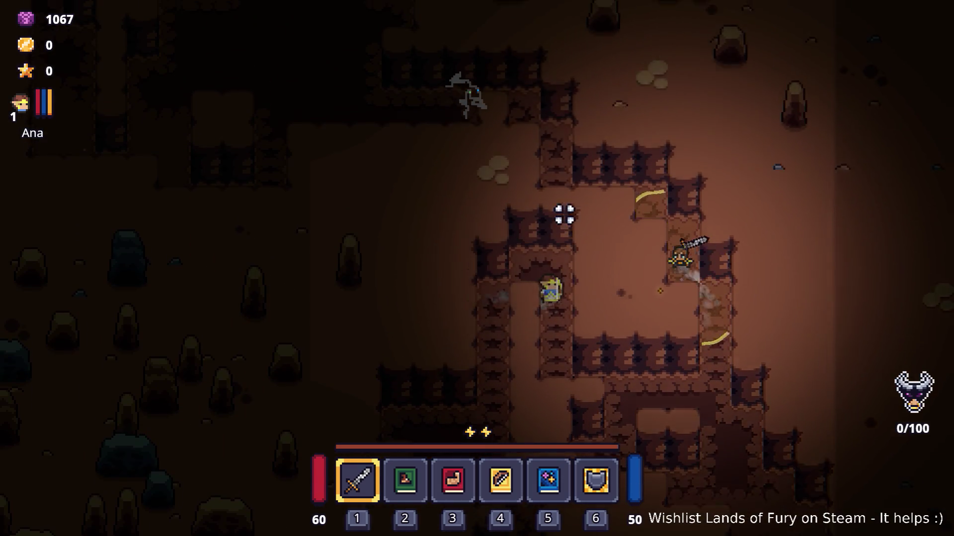
{"action": "key", "text": "w"}
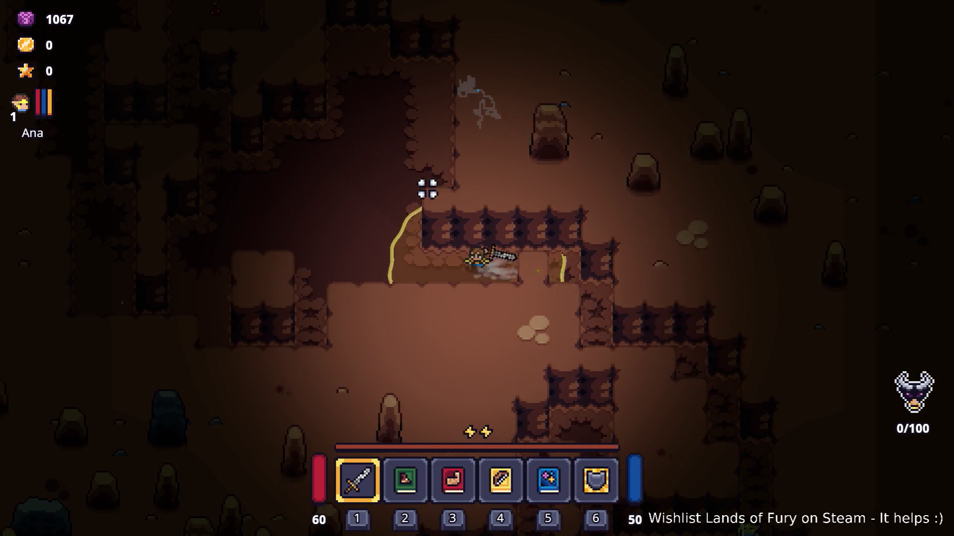
{"action": "key", "text": "w"}
{"action": "key", "text": "a"}
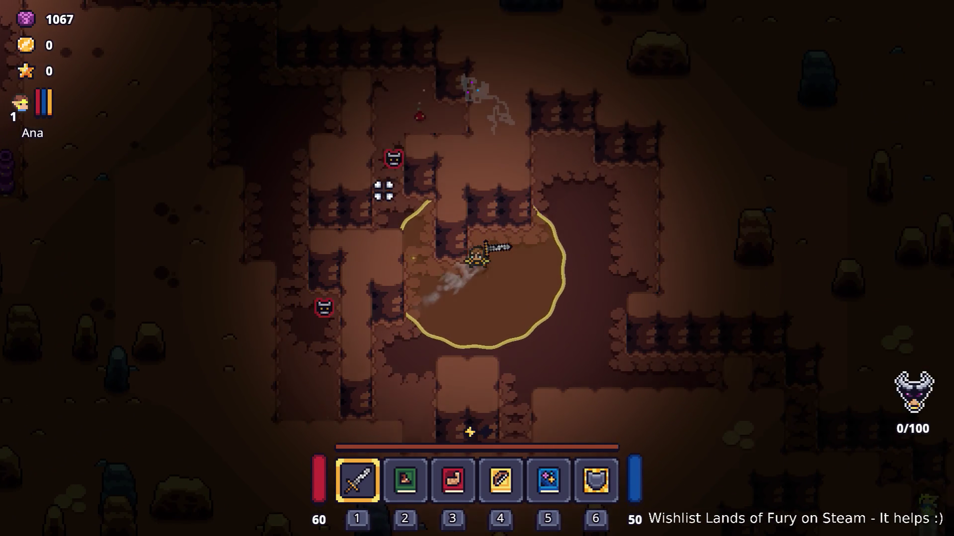
{"action": "key", "text": "a"}
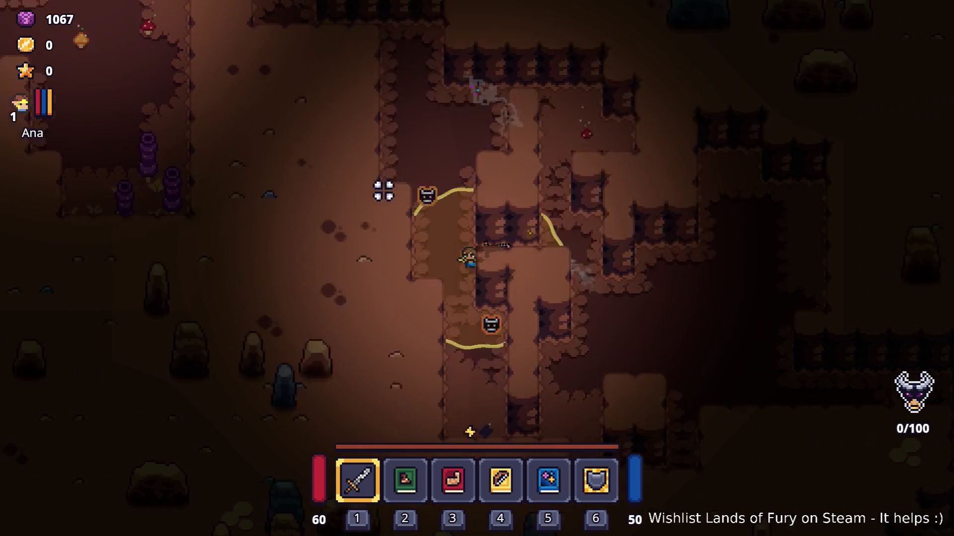
{"action": "key", "text": "w"}
{"action": "key", "text": "a"}
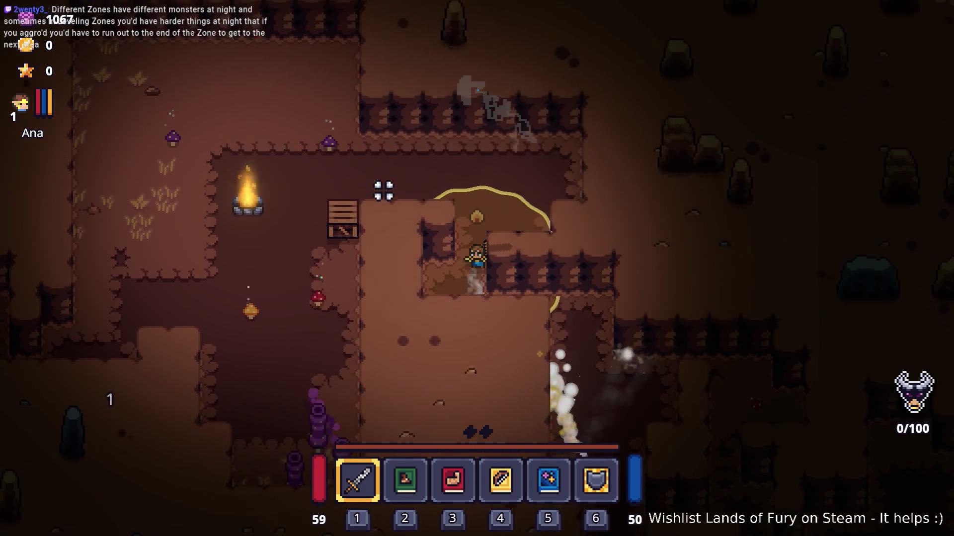
{"action": "key", "text": "w"}
{"action": "key", "text": "a"}
{"action": "key", "text": "a"}
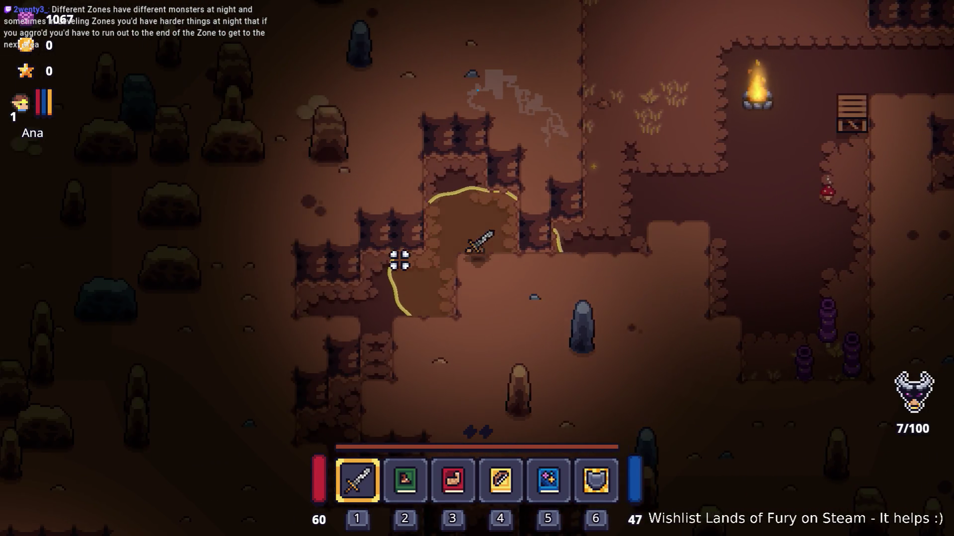
{"action": "key", "text": "s"}
{"action": "key", "text": "a"}
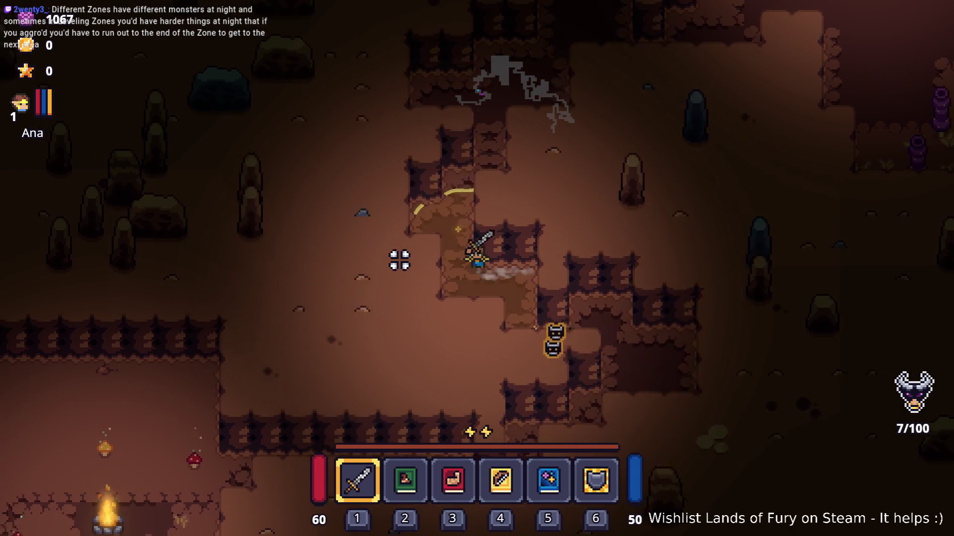
- Fight past the crate, swinging the sword at the approaching enemies and the raptor
{"action": "key", "text": "d"}
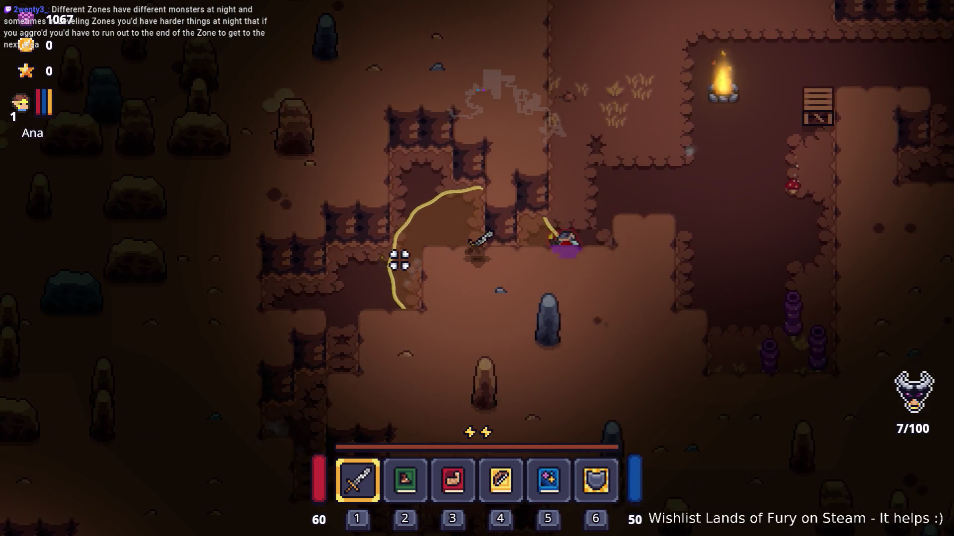
{"action": "left_click", "coordinate": [398, 257]}
{"action": "key", "text": "w"}
{"action": "key", "text": "d"}
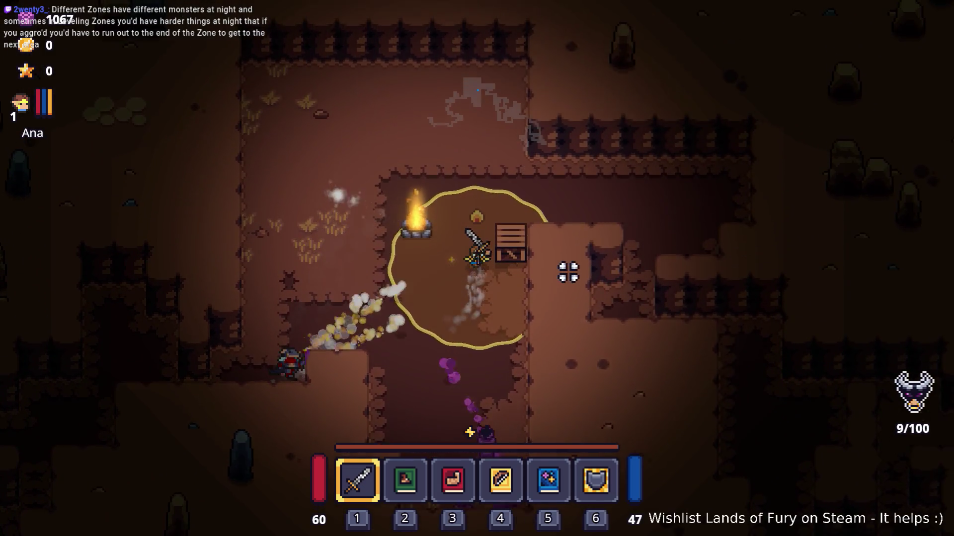
{"action": "key", "text": "s"}
{"action": "key", "text": "d"}
{"action": "key", "text": "s"}
{"action": "left_click", "coordinate": [564, 272]}
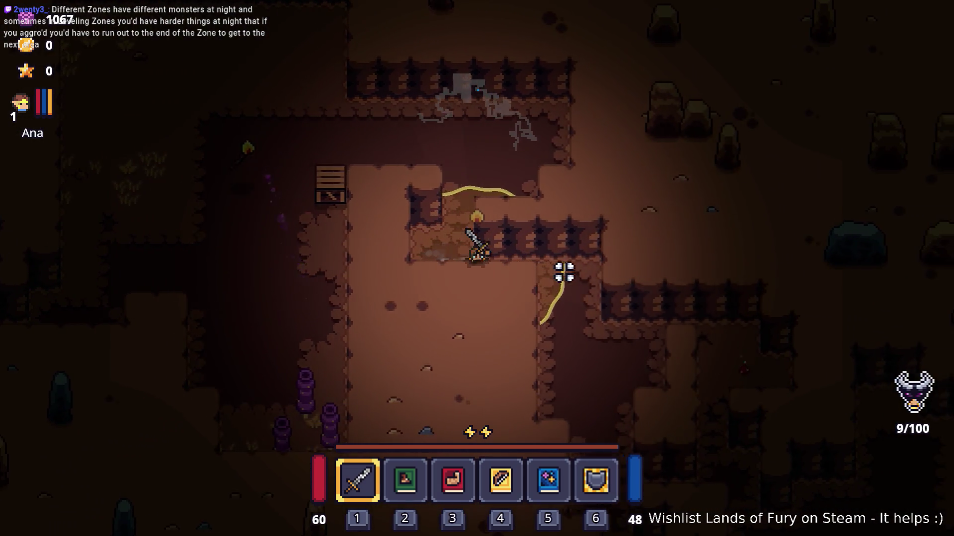
{"action": "key", "text": "s"}
{"action": "left_click", "coordinate": [442, 304]}
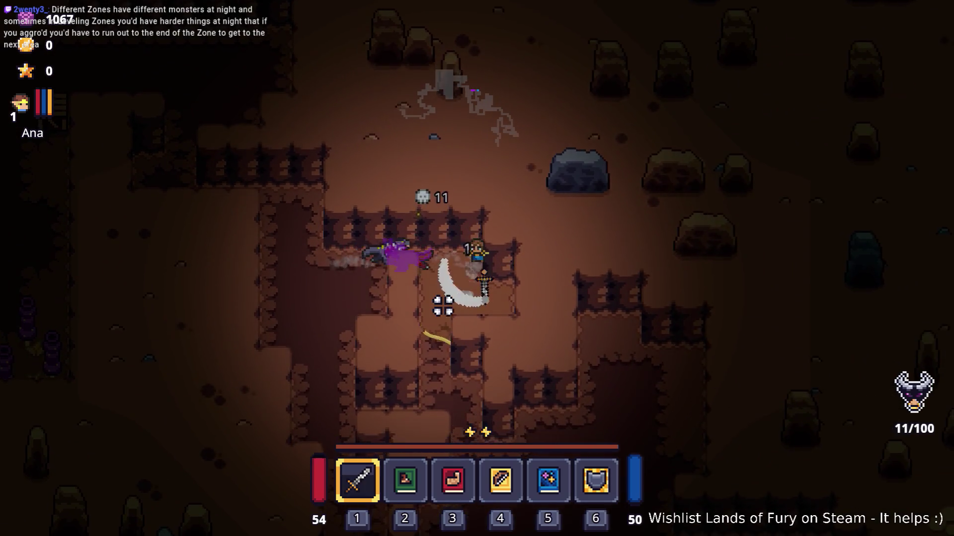
- Move the hero down-right through the tunnel and briefly check the inventory
{"action": "key", "text": "d"}
{"action": "key", "text": "s"}
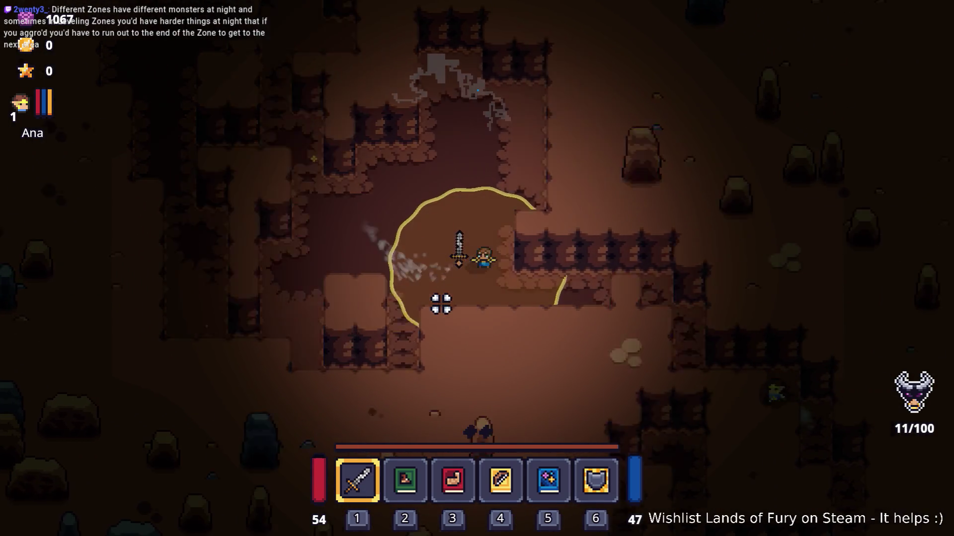
{"action": "key", "text": "d"}
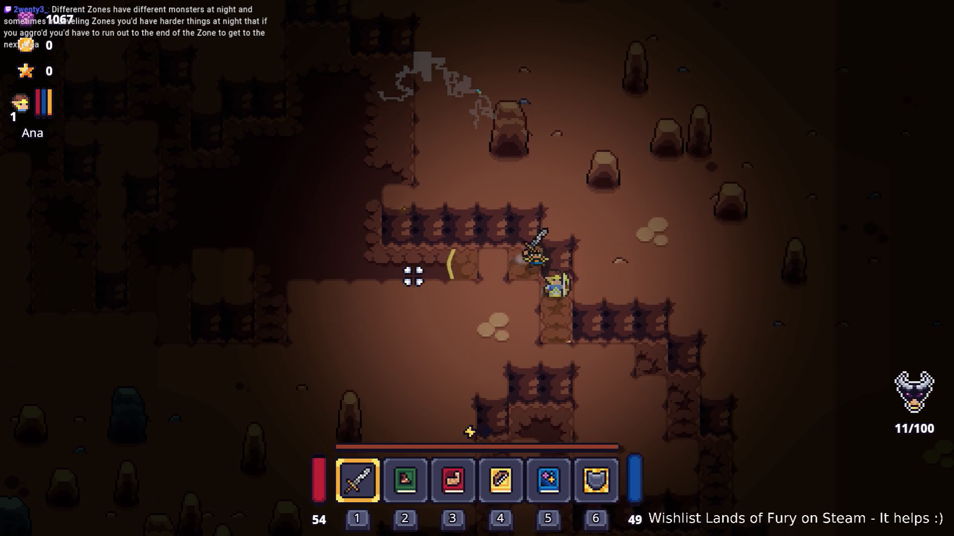
{"action": "key", "text": "s"}
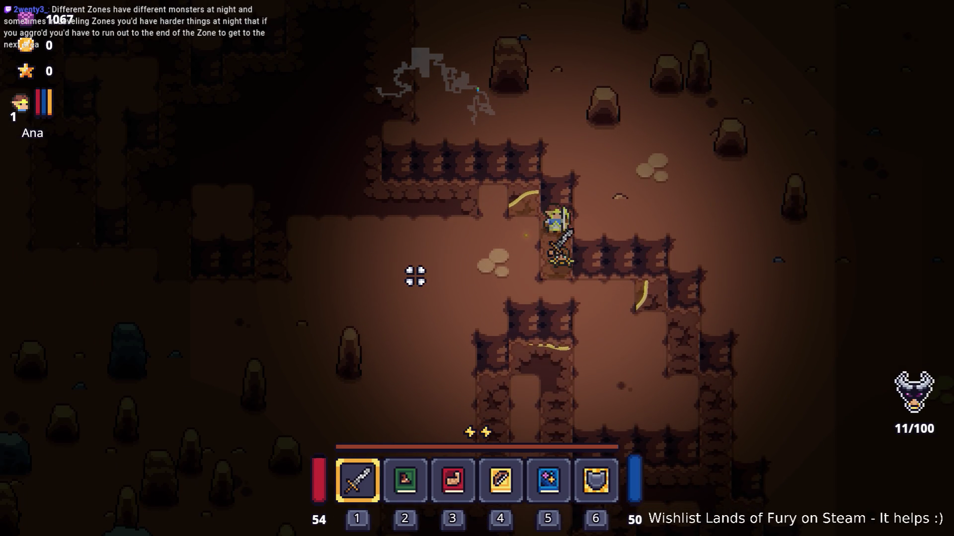
{"action": "key", "text": "i"}
{"action": "key", "text": "i"}
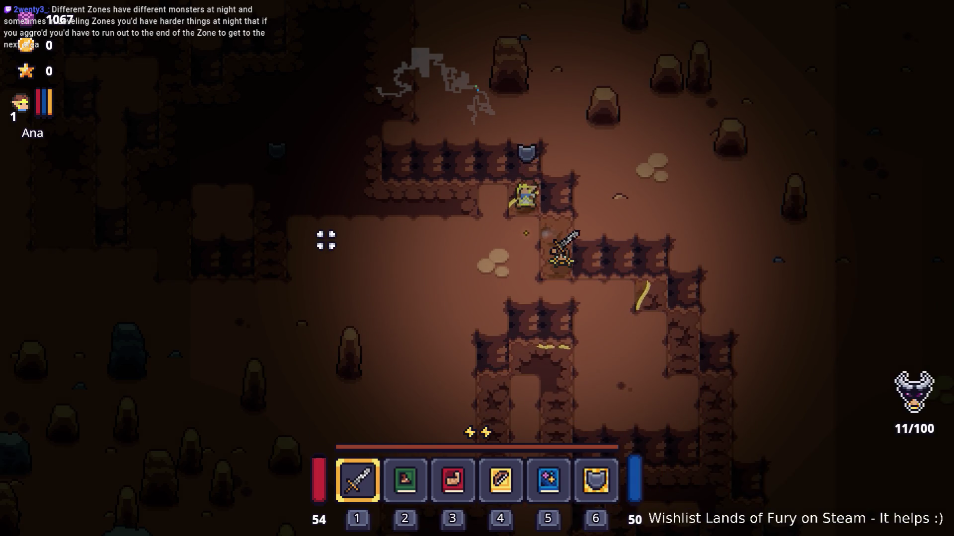
- Walk the hero left and up, then down-right toward the archer and down-left
{"action": "key", "text": "a"}
{"action": "key", "text": "w"}
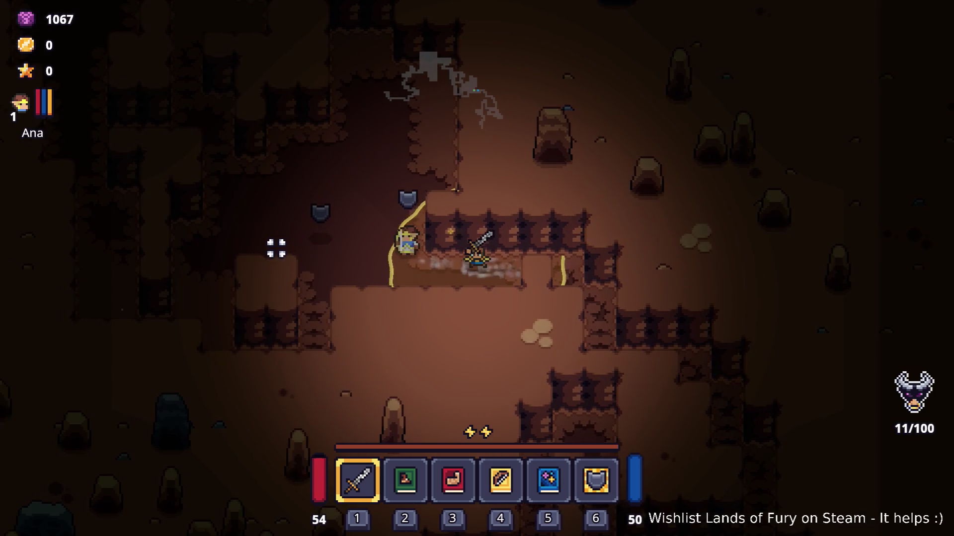
{"action": "key", "text": "a"}
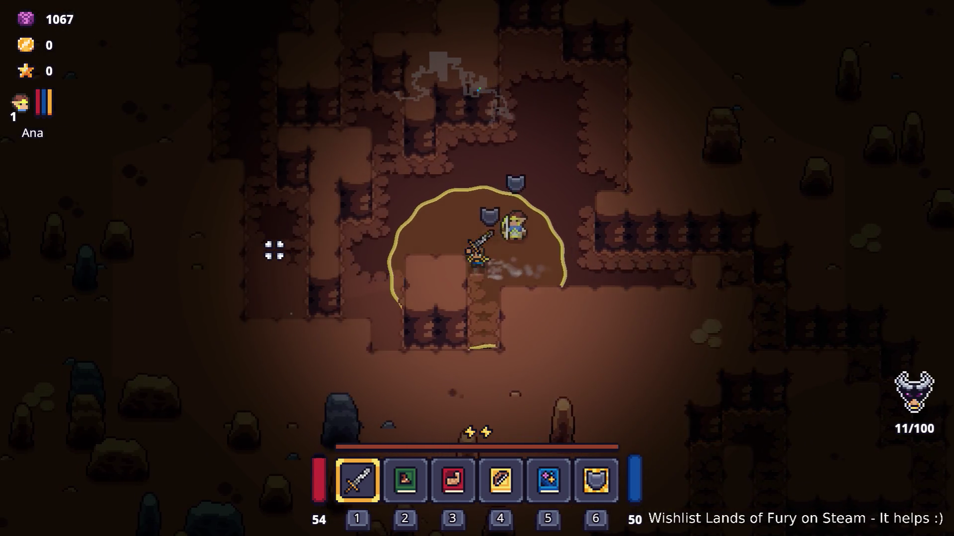
{"action": "key", "text": "w"}
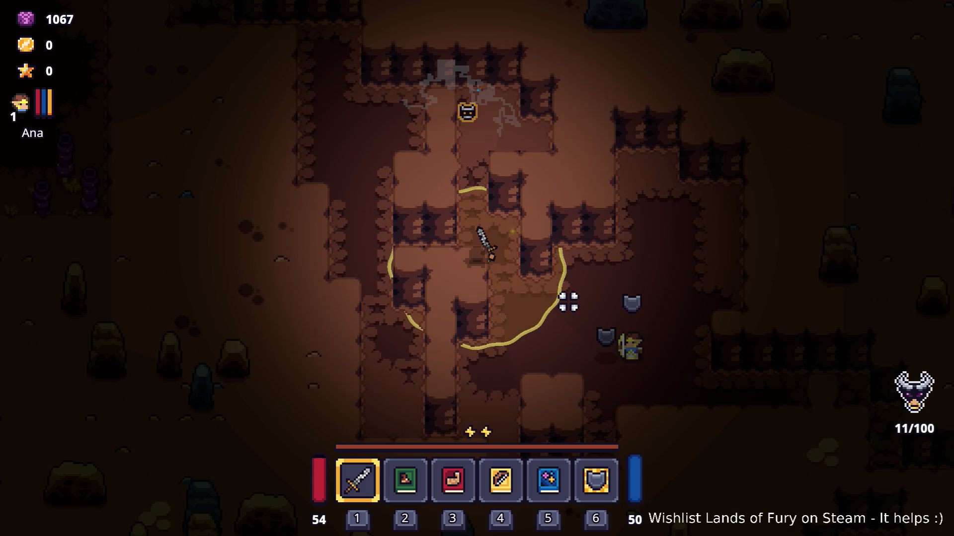
{"action": "key", "text": "d"}
{"action": "key", "text": "s"}
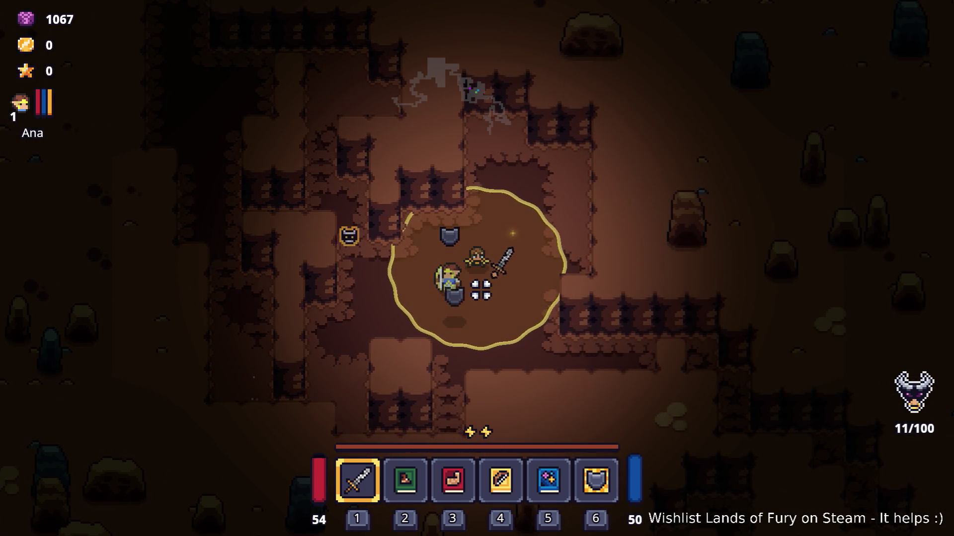
{"action": "key", "text": "s"}
{"action": "key", "text": "d"}
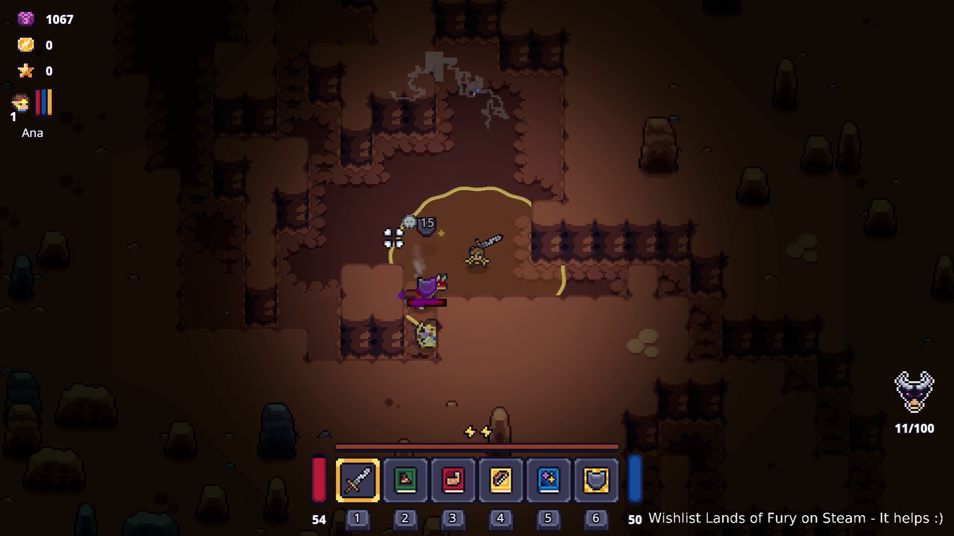
{"action": "key", "text": "a"}
{"action": "key", "text": "s"}
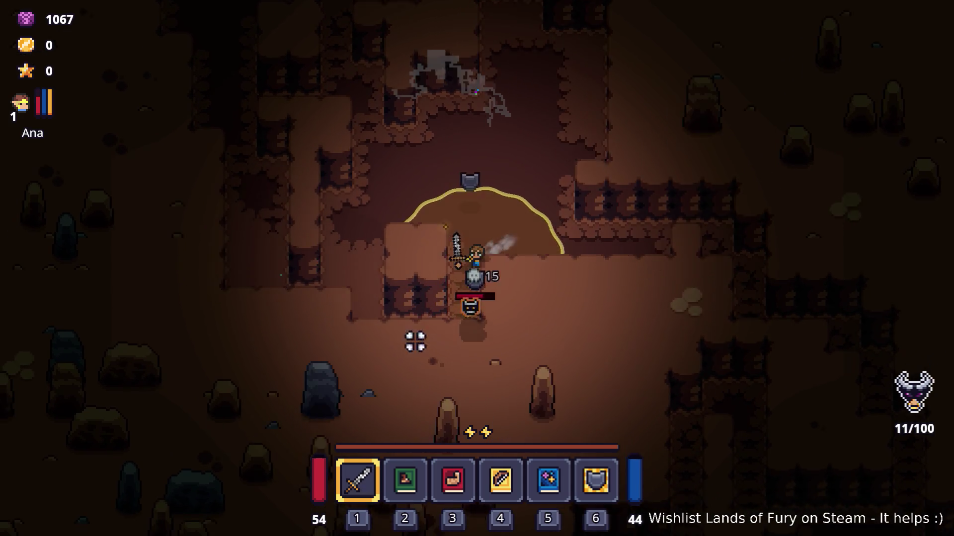
{"action": "key", "text": "s"}
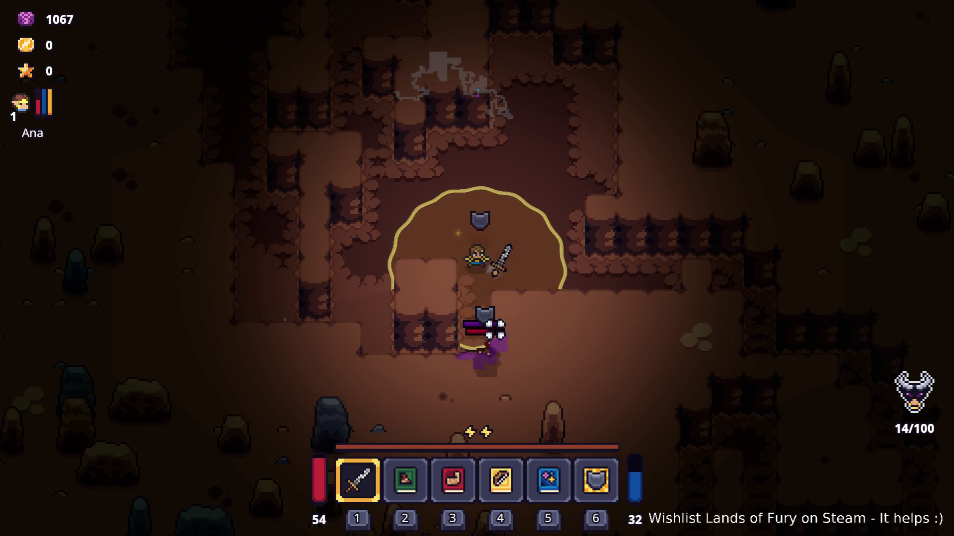
- Walk up-left along the tunnel, then retreat down-left away from the approaching enemy
{"action": "key", "text": "w"}
{"action": "key", "text": "a"}
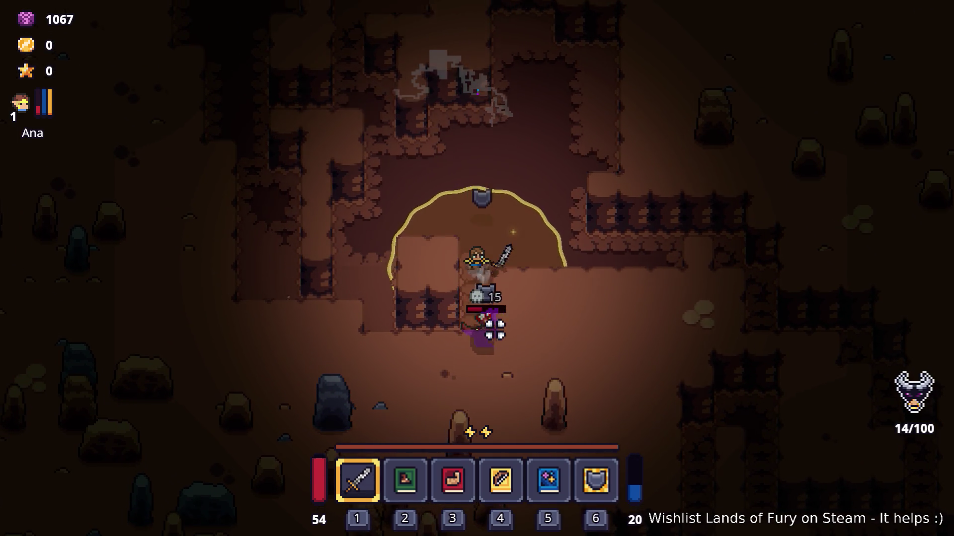
{"action": "key", "text": "w"}
{"action": "key", "text": "a"}
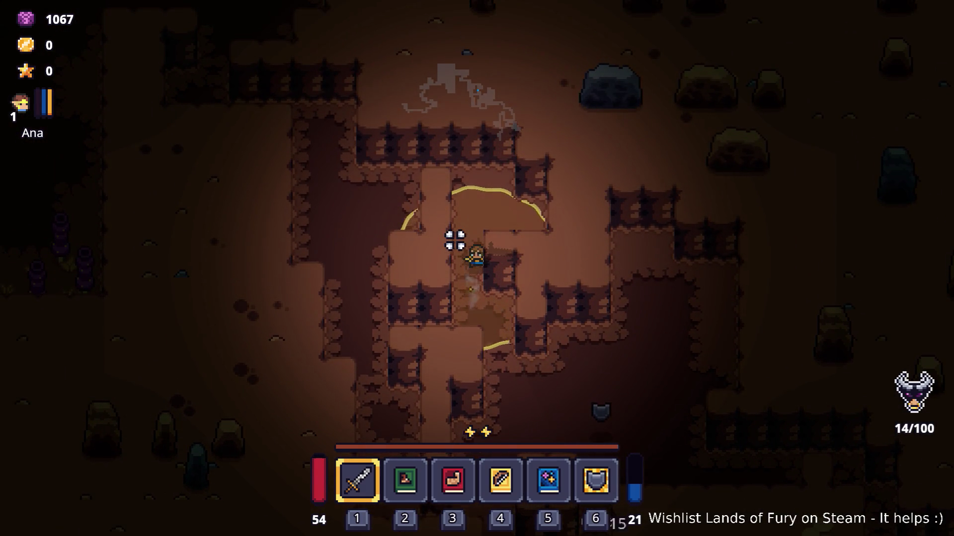
{"action": "key", "text": "w"}
{"action": "key", "text": "a"}
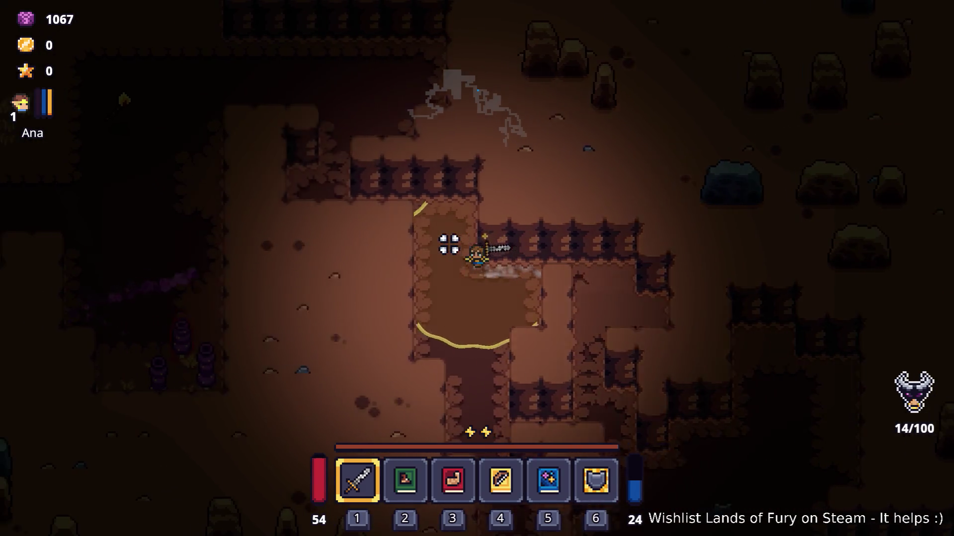
{"action": "key", "text": "w"}
{"action": "key", "text": "a"}
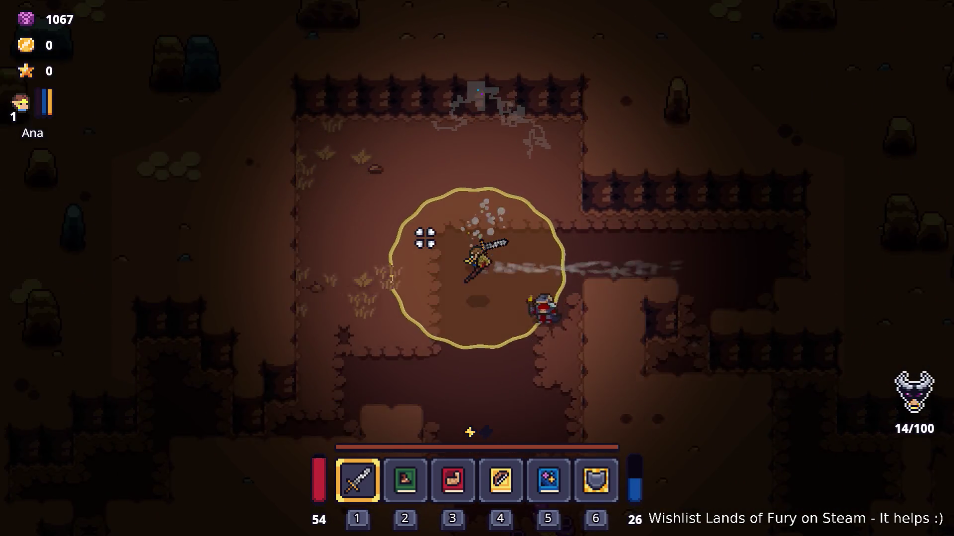
{"action": "key", "text": "s"}
{"action": "key", "text": "a"}
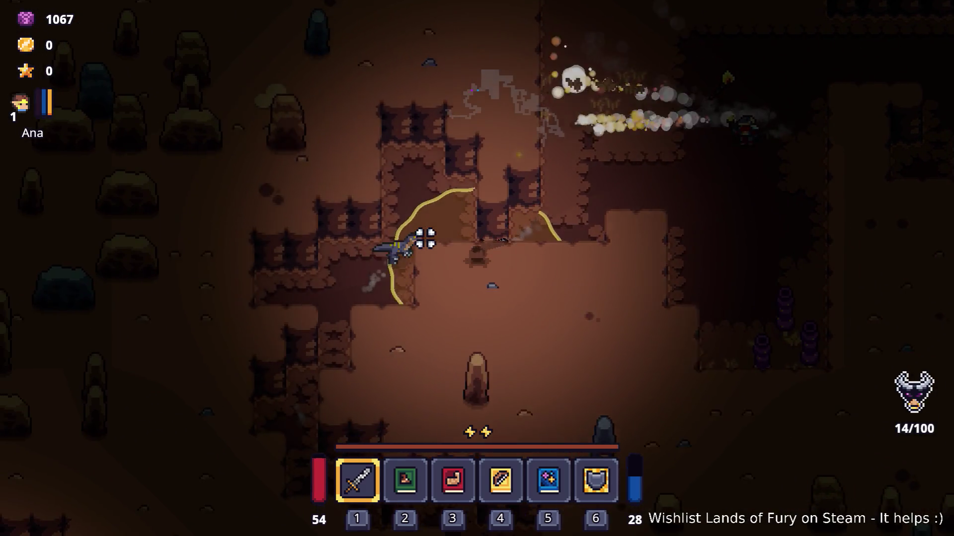
{"action": "key", "text": "s"}
{"action": "key", "text": "a"}
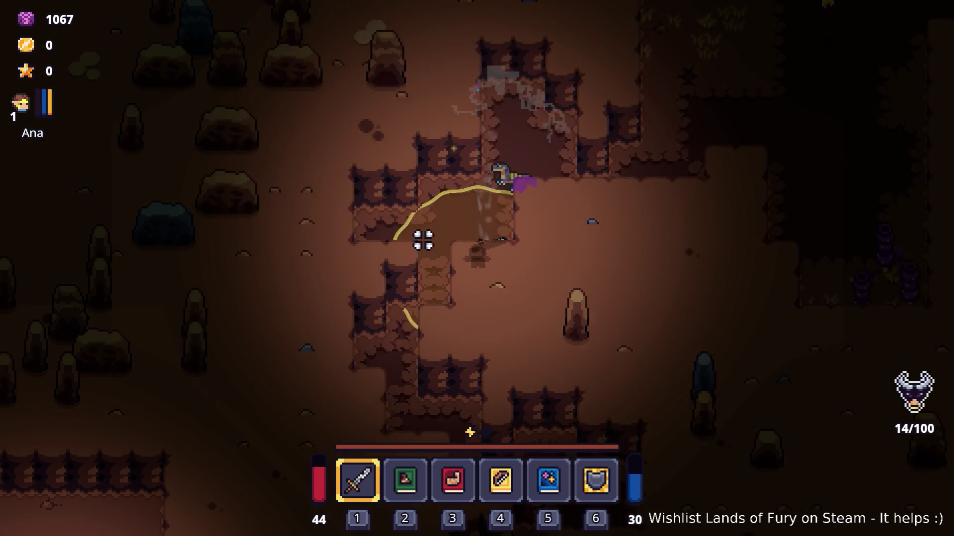
- Enter the campfire room to recover health, then walk out to the left
{"action": "key", "text": "s"}
{"action": "key", "text": "d"}
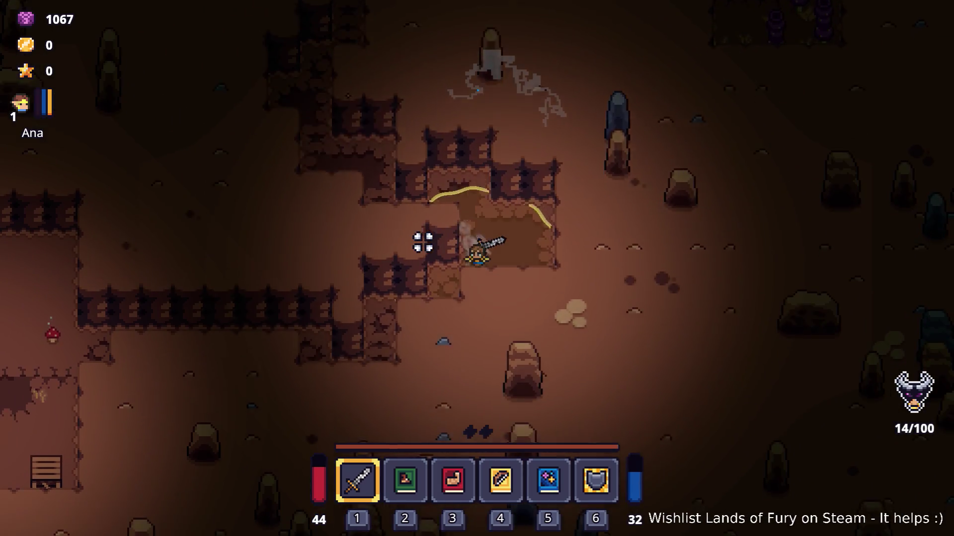
{"action": "key", "text": "a"}
{"action": "key", "text": "a"}
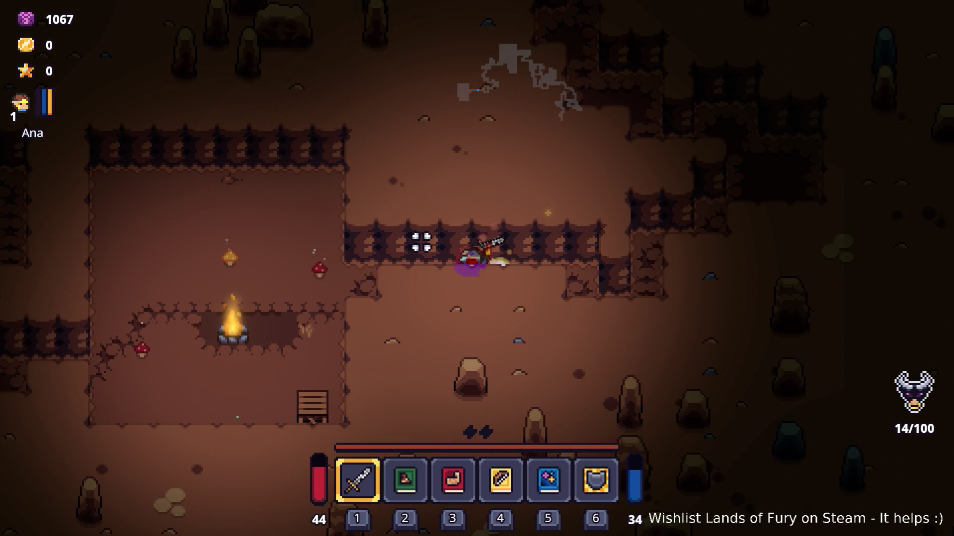
{"action": "key", "text": "s"}
{"action": "key", "text": "a"}
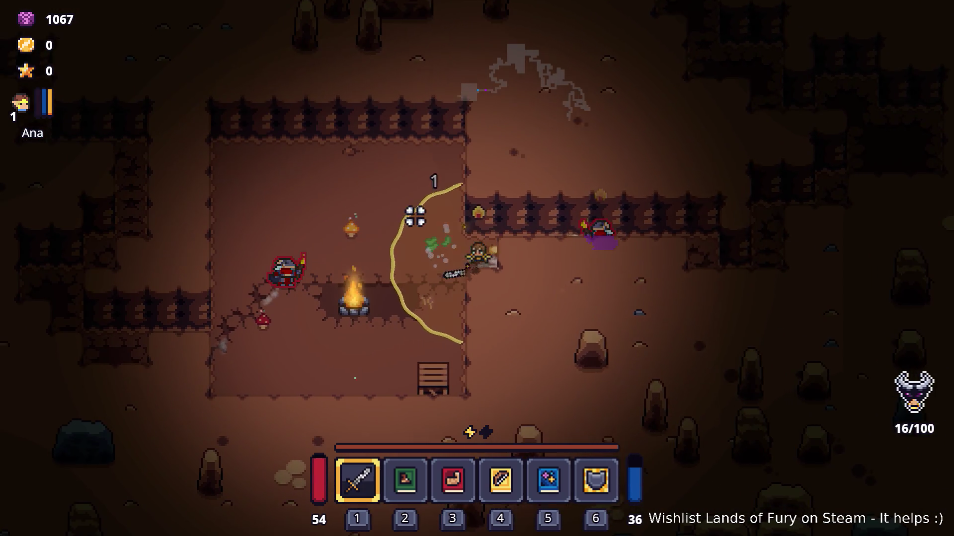
{"action": "key", "text": "a"}
{"action": "key", "text": "s"}
{"action": "key", "text": "w"}
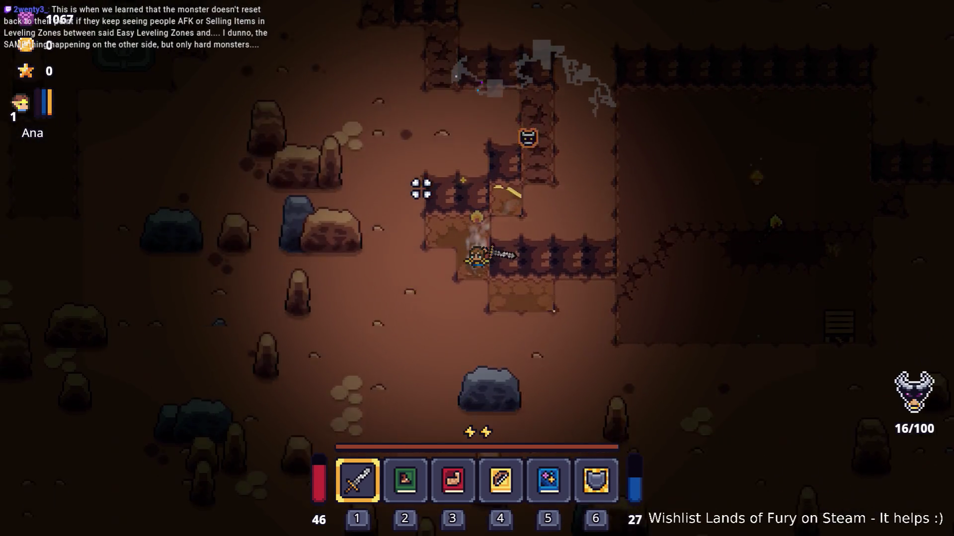
- Swing the sword at the enemies in the room, briefly checking the inventory
{"action": "left_click", "coordinate": [421, 188]}
{"action": "left_click", "coordinate": [466, 202]}
{"action": "left_click", "coordinate": [598, 313]}
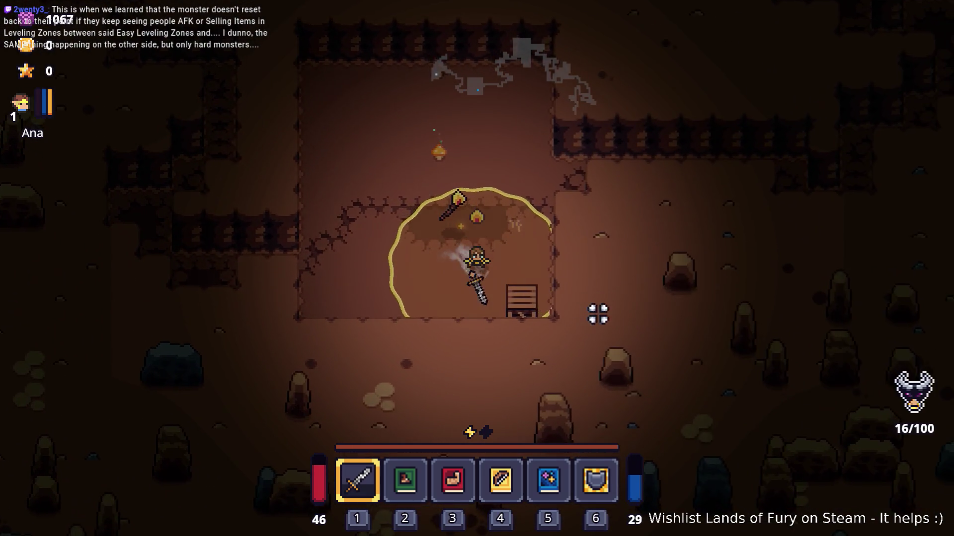
{"action": "left_click", "coordinate": [566, 320]}
{"action": "left_click", "coordinate": [436, 272]}
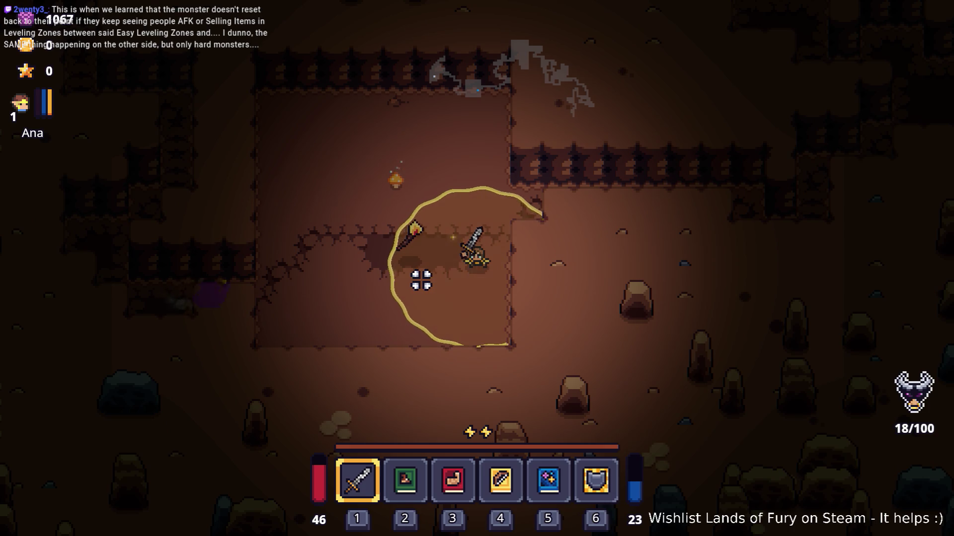
{"action": "key", "text": "Tab"}
{"action": "left_click", "coordinate": [426, 340]}
{"action": "key", "text": "w"}
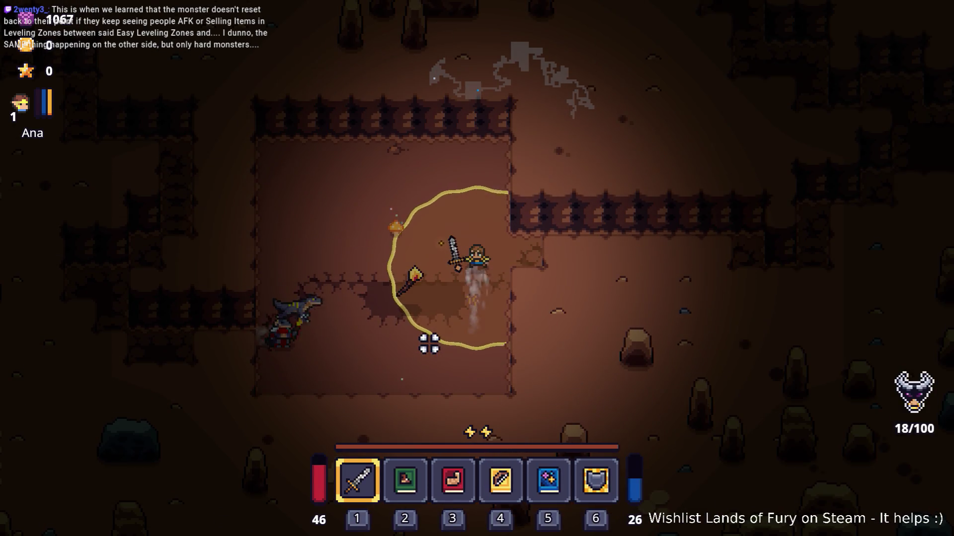
{"action": "key", "text": "a"}
{"action": "left_click", "coordinate": [430, 344]}
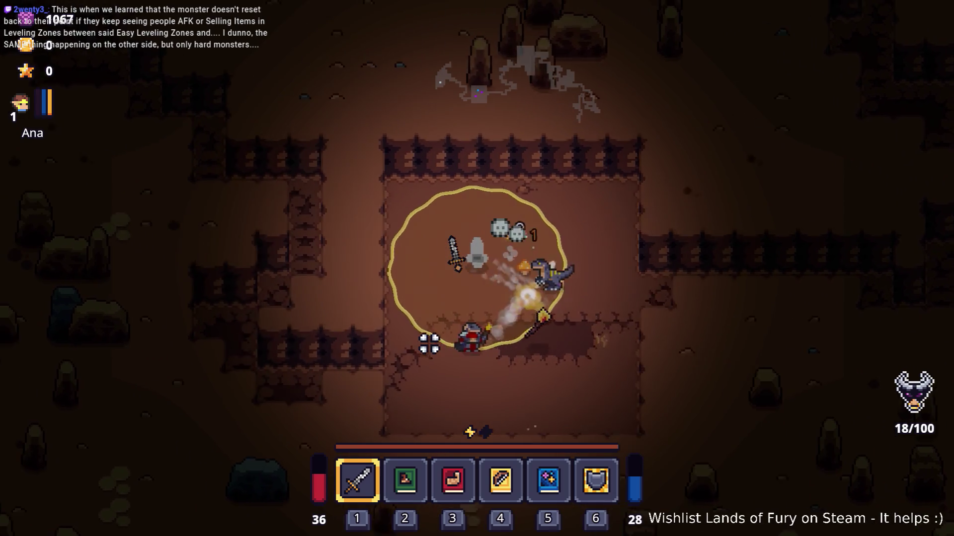
- Keep attacking while moving up-left, then down-left past the stone tablet
{"action": "key", "text": "w"}
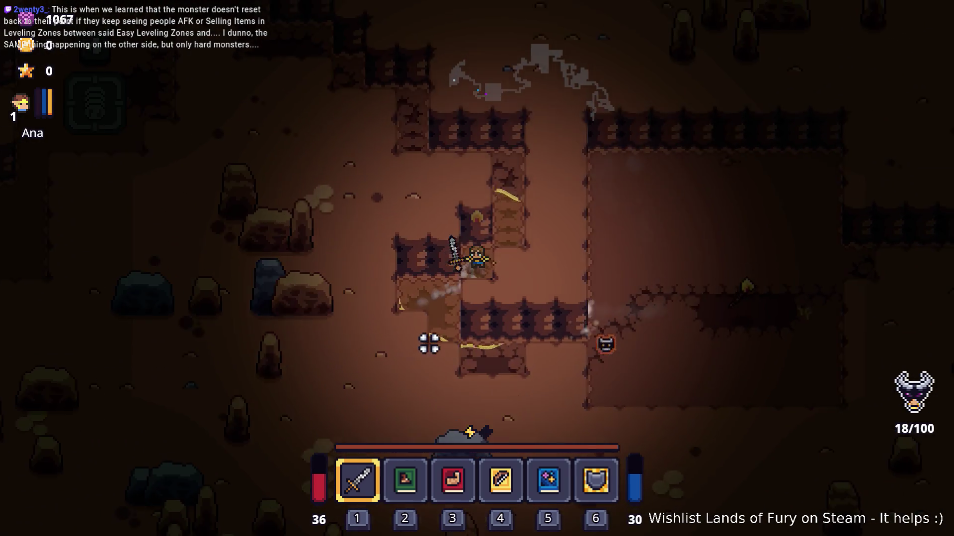
{"action": "key", "text": "w"}
{"action": "left_click", "coordinate": [428, 341]}
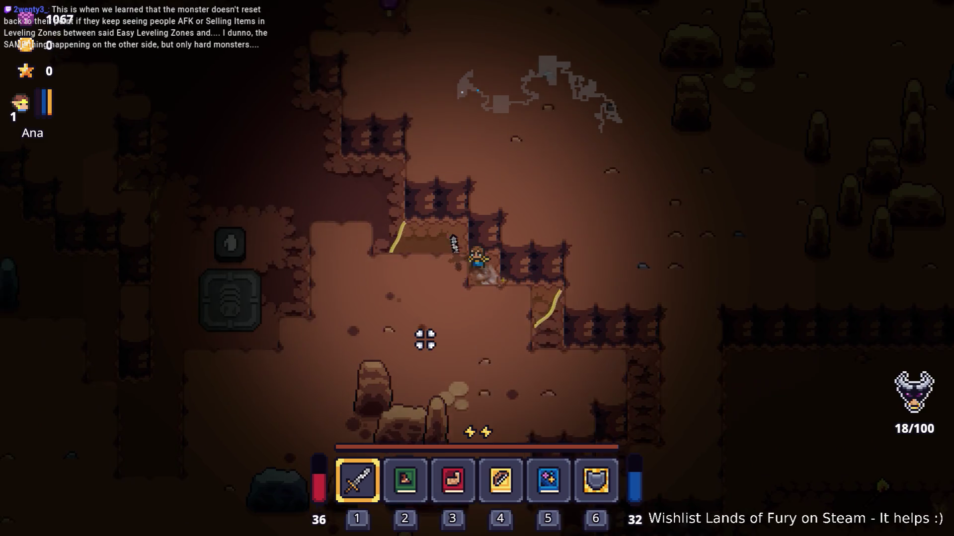
{"action": "key", "text": "w"}
{"action": "left_click", "coordinate": [403, 328]}
{"action": "key", "text": "s"}
{"action": "key", "text": "a"}
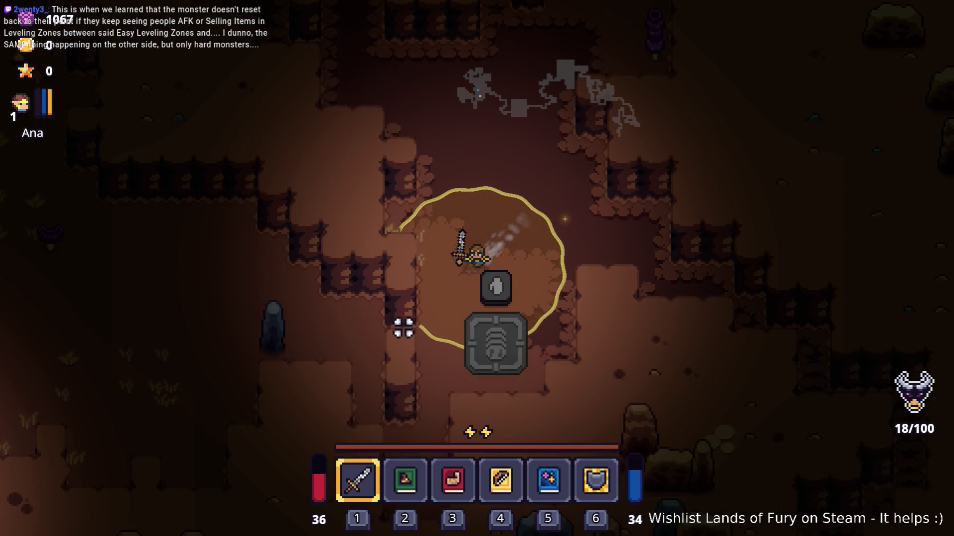
{"action": "key", "text": "s"}
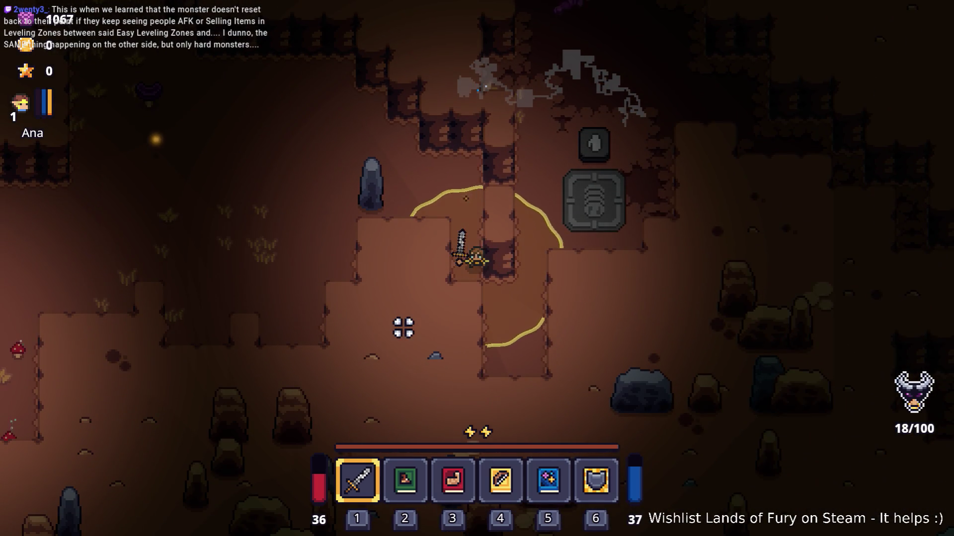
- Fight through the cave, moving up-left and then far down-left while swinging
{"action": "key", "text": "w"}
{"action": "key", "text": "a"}
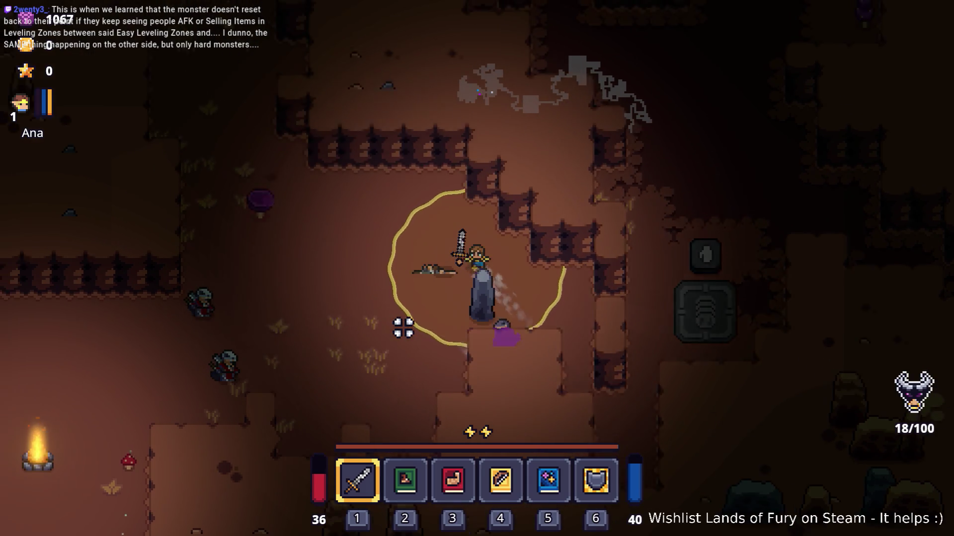
{"action": "left_click", "coordinate": [402, 328]}
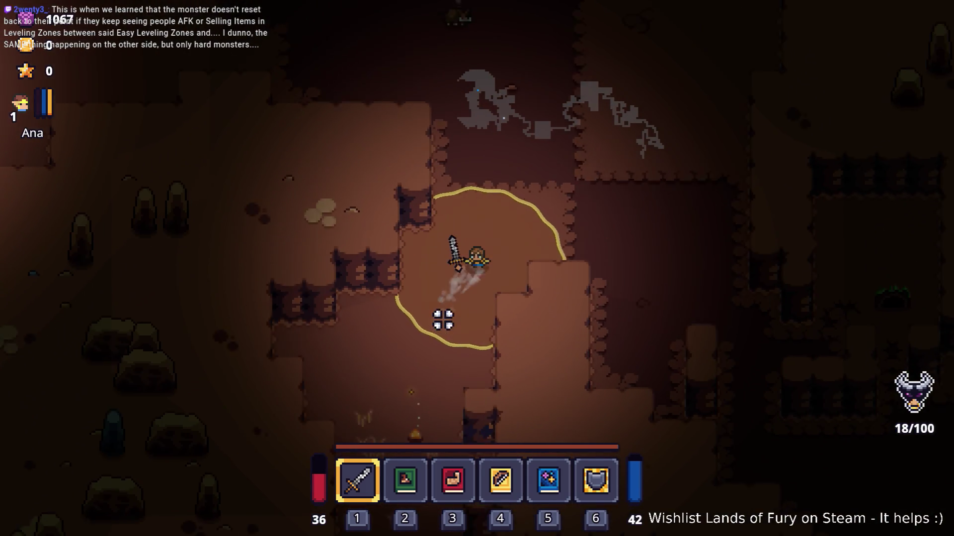
{"action": "key", "text": "s"}
{"action": "key", "text": "a"}
{"action": "left_click", "coordinate": [442, 320]}
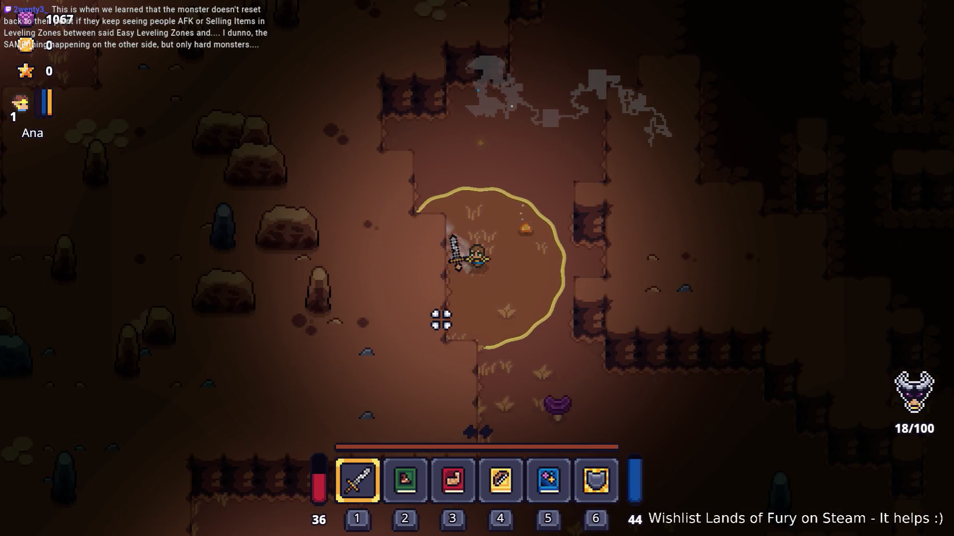
{"action": "key", "text": "s"}
{"action": "key", "text": "a"}
{"action": "left_click", "coordinate": [439, 320]}
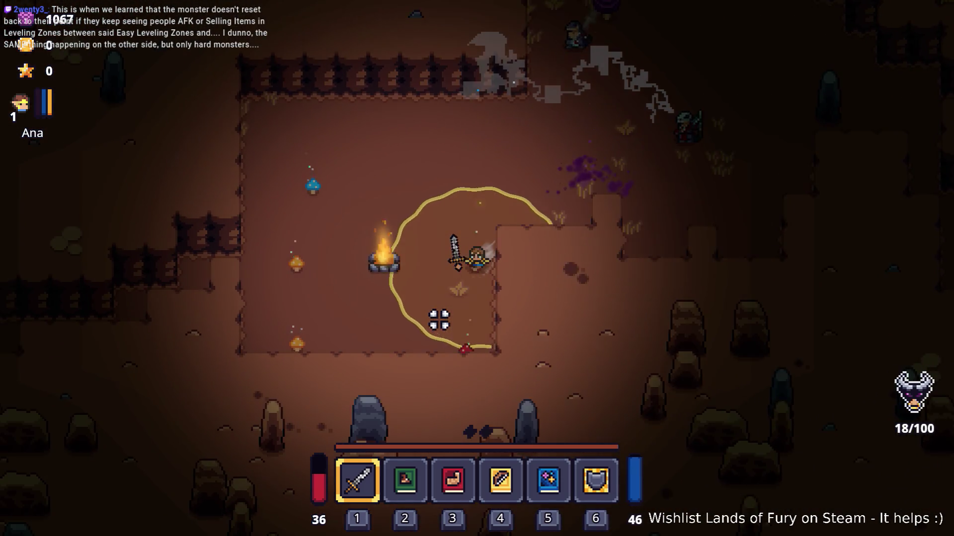
- Dash left past the campfire room and walk up toward another campfire
{"action": "key", "text": "a"}
{"action": "key", "text": "space"}
{"action": "key", "text": "a"}
{"action": "key", "text": "s"}
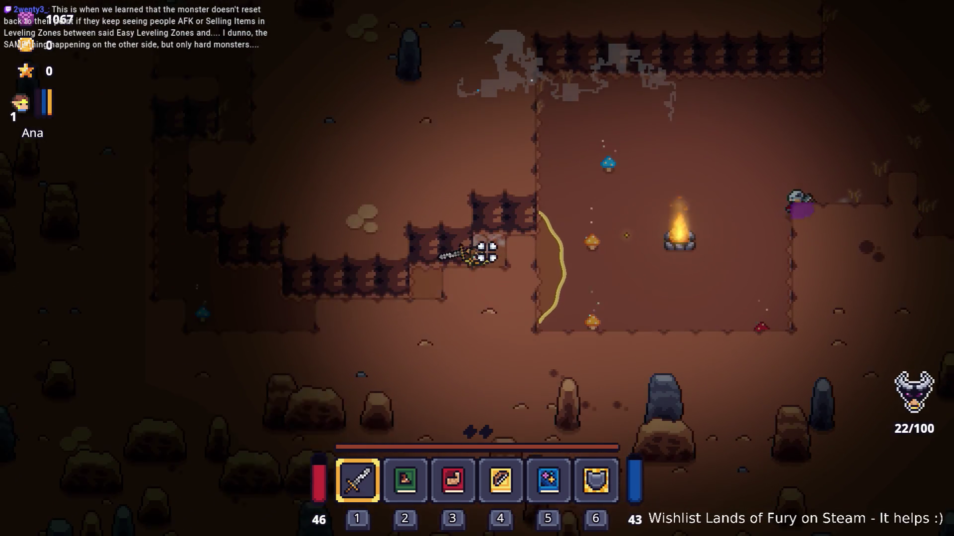
{"action": "key", "text": "w"}
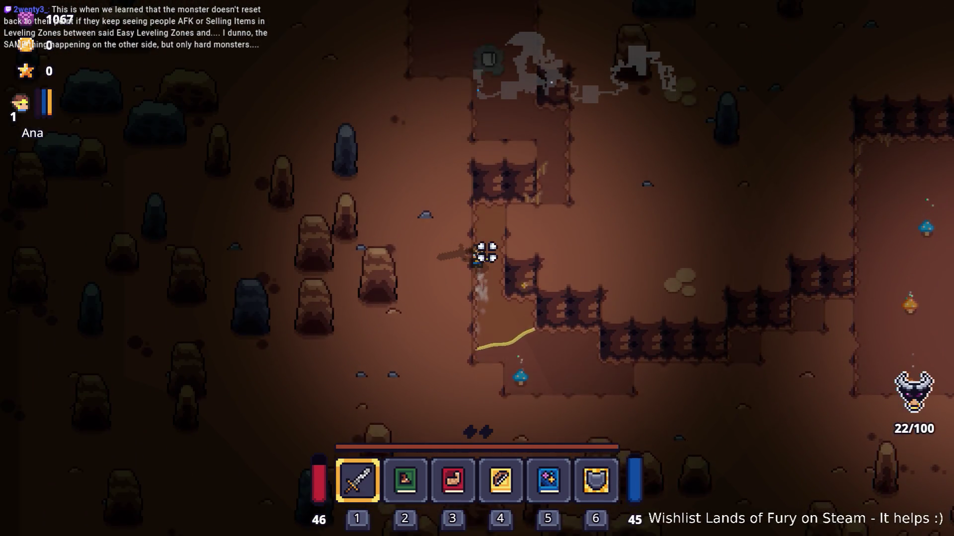
{"action": "key", "text": "w"}
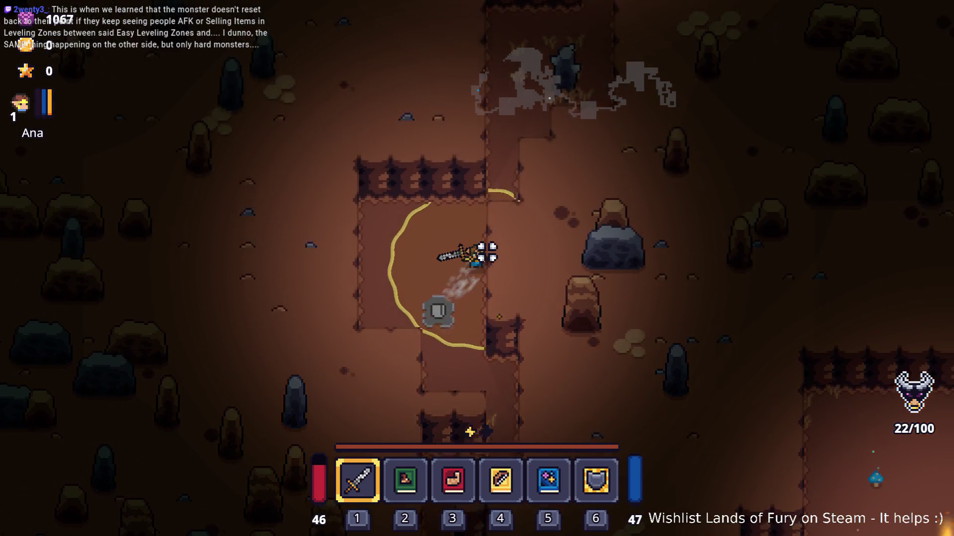
{"action": "key", "text": "w"}
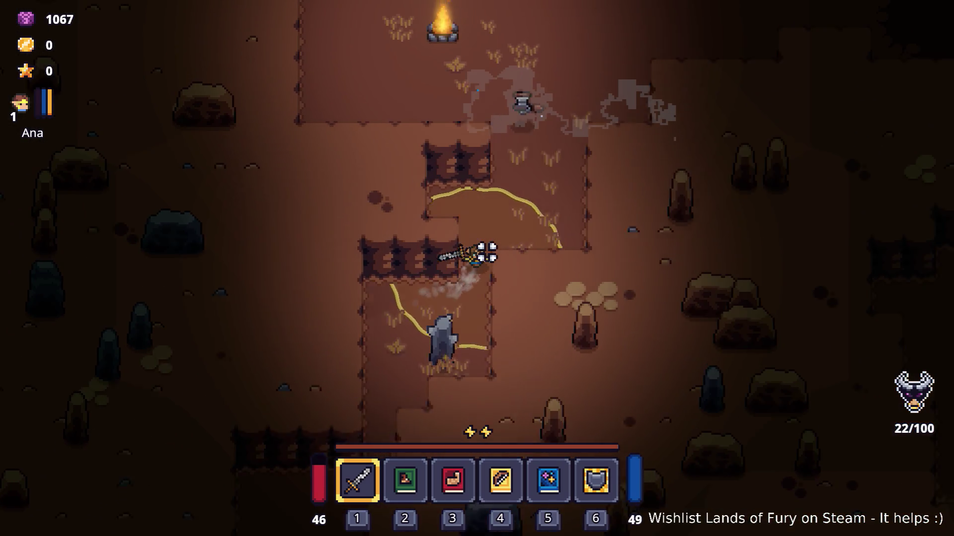
{"action": "key", "text": "w"}
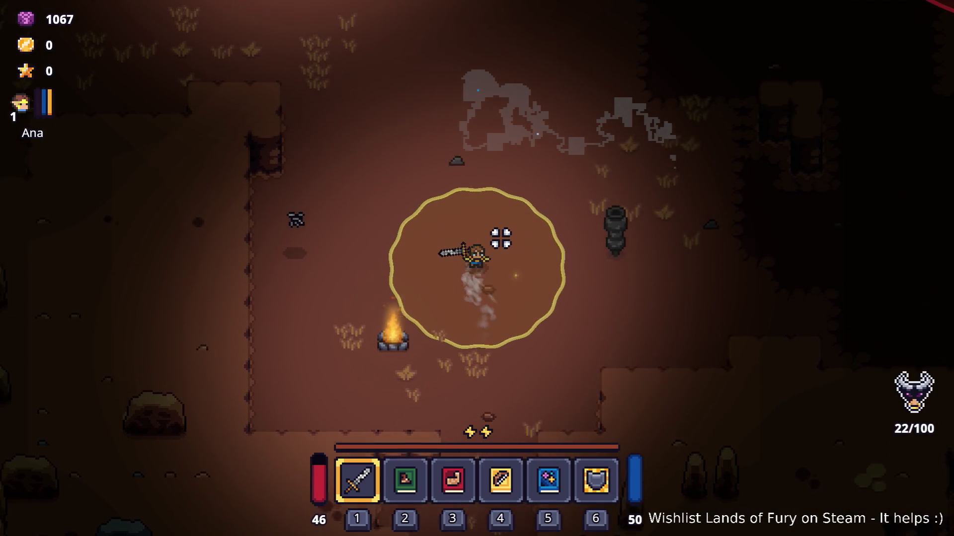
{"action": "key", "text": "d"}
{"action": "key", "text": "d"}
{"action": "key", "text": "w"}
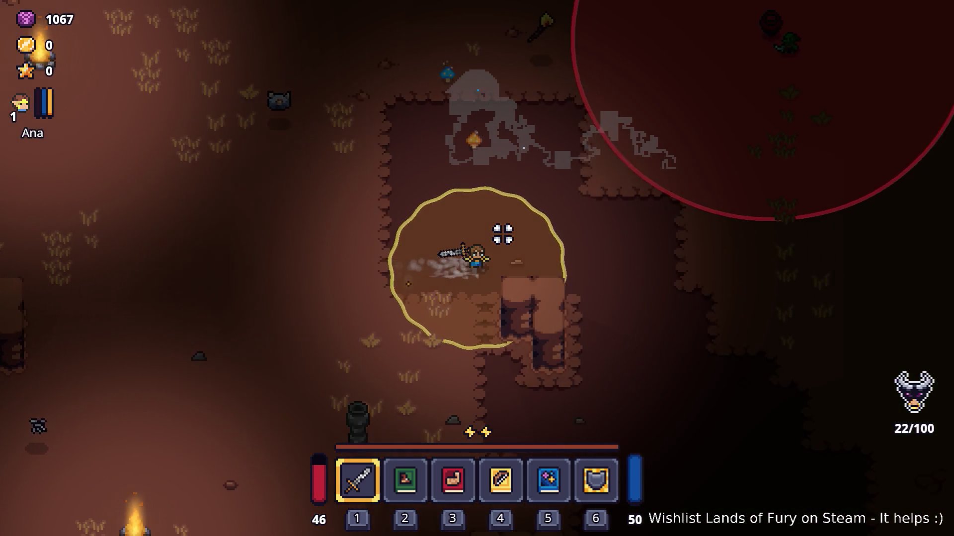
{"action": "key", "text": "d"}
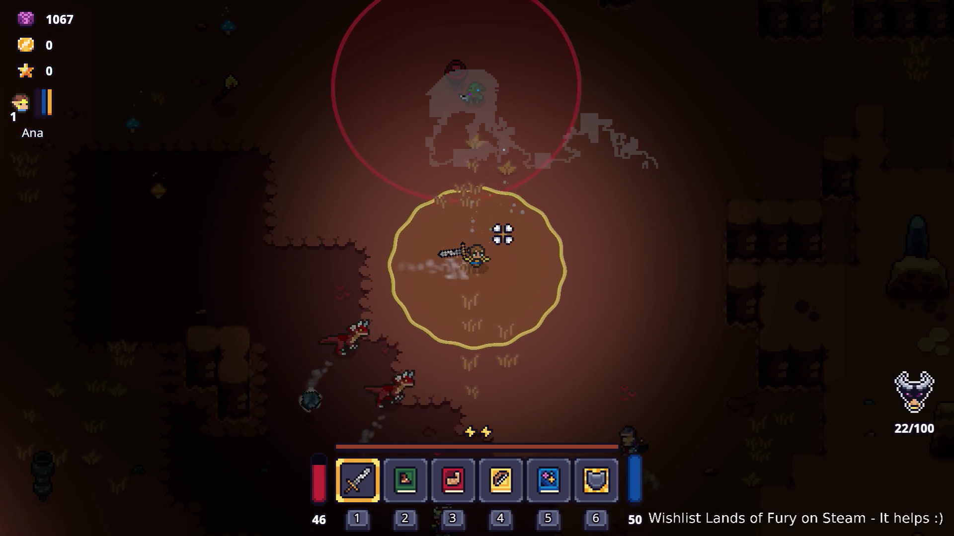
- Walk the character up-right and north through the cave to reveal new terrain
{"action": "key", "text": "w"}
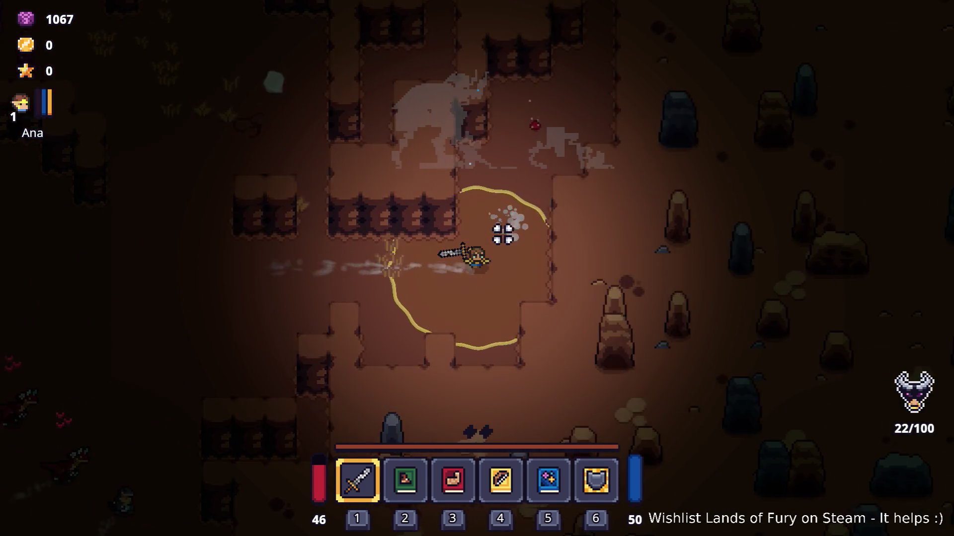
{"action": "key", "text": "w"}
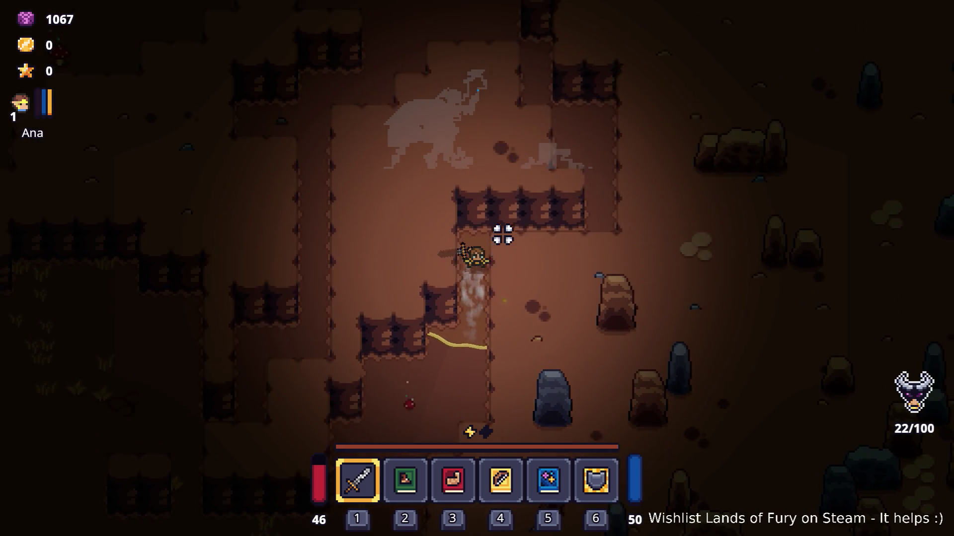
{"action": "key", "text": "d"}
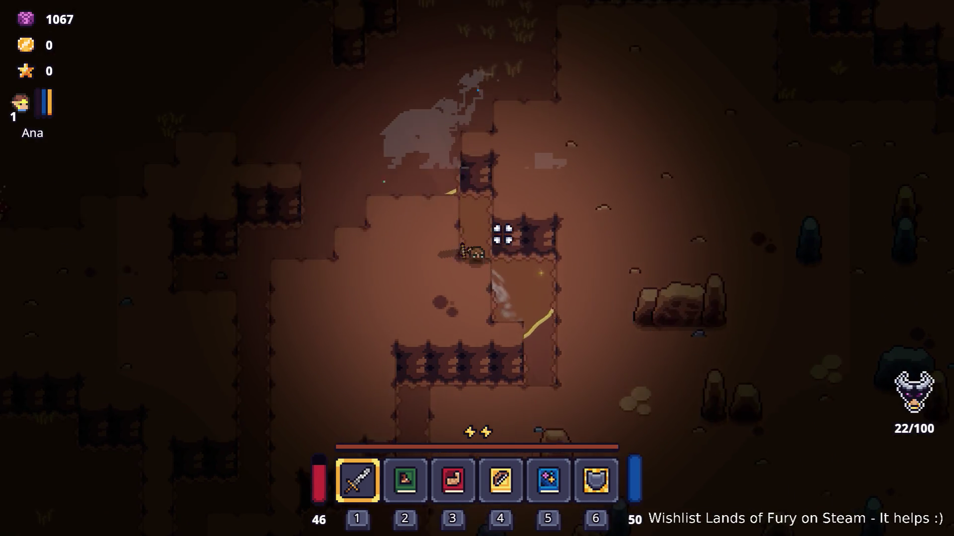
{"action": "key", "text": "w"}
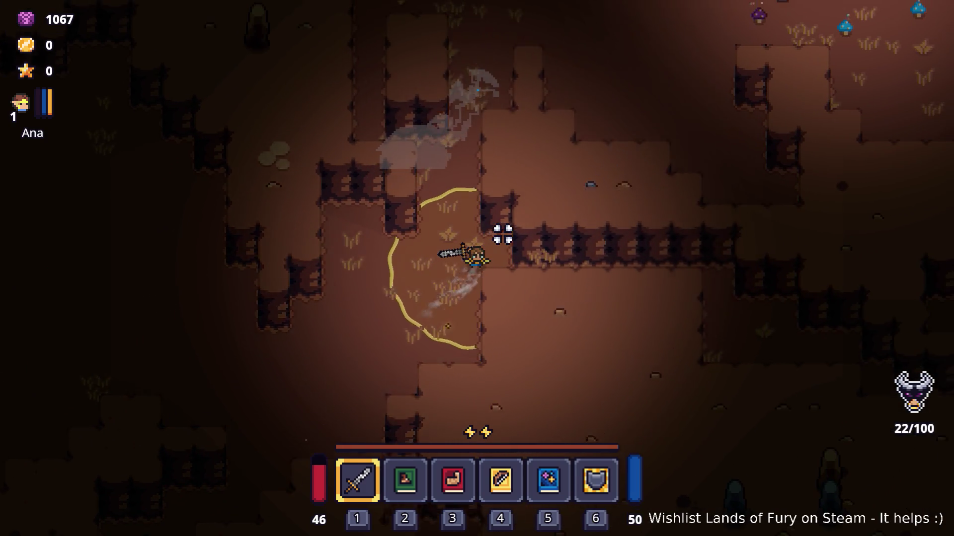
{"action": "key", "text": "w"}
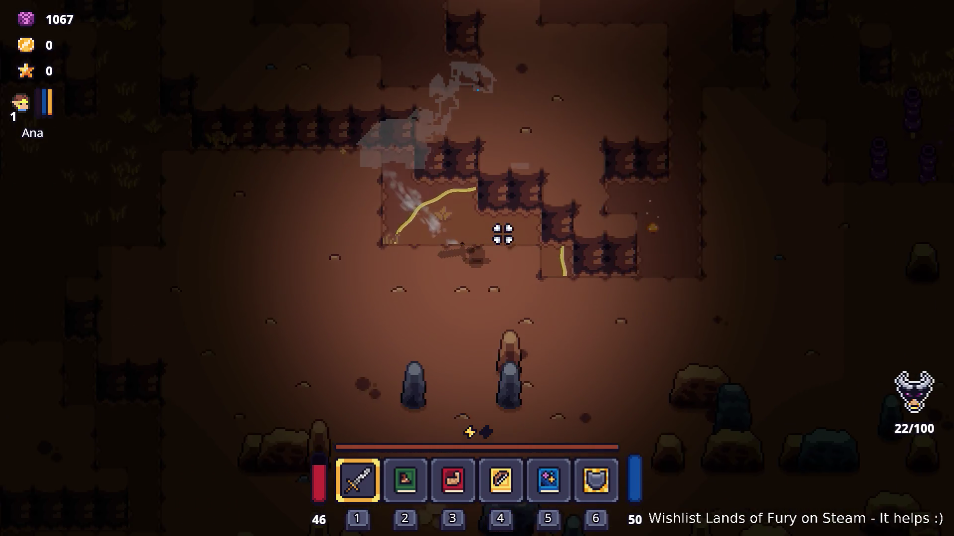
{"action": "key", "text": "w"}
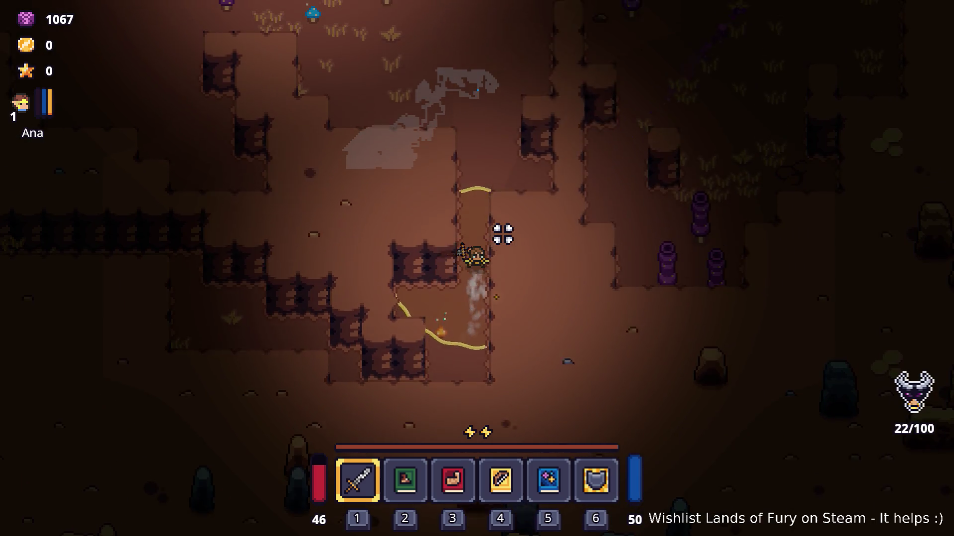
{"action": "key", "text": "w"}
{"action": "key", "text": "w"}
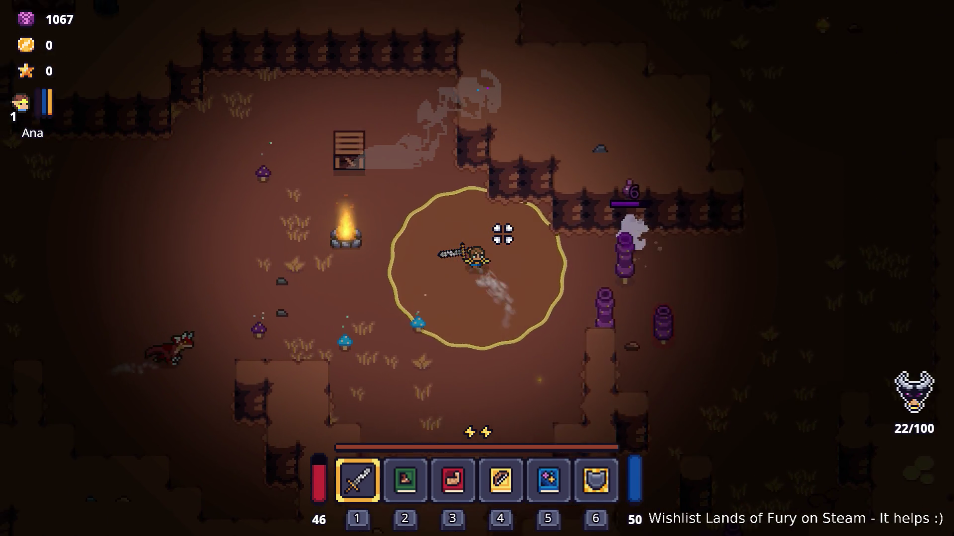
{"action": "key", "text": "d"}
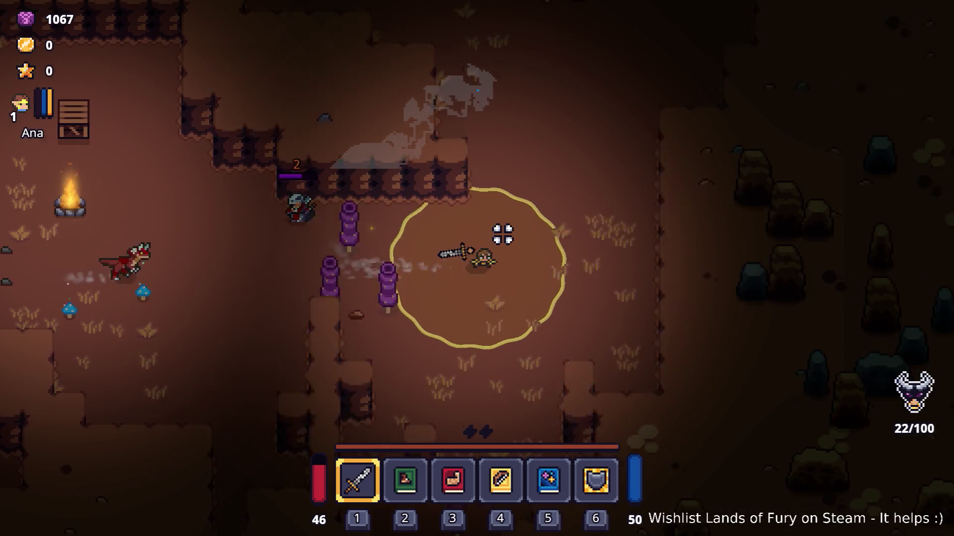
{"action": "key", "text": "w"}
{"action": "key", "text": "w"}
- Continue up and left through the cave into the campfire clearing with crates
{"action": "key", "text": "a"}
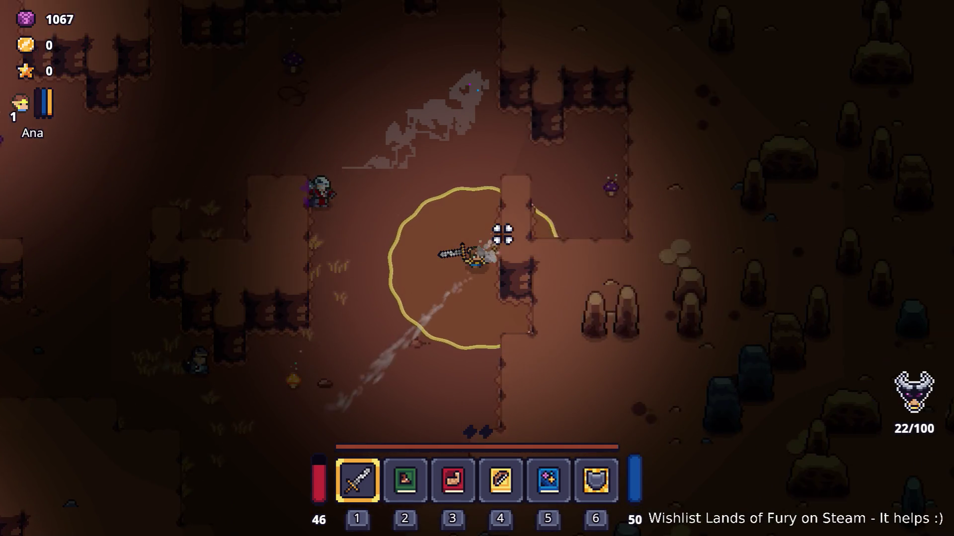
{"action": "key", "text": "a"}
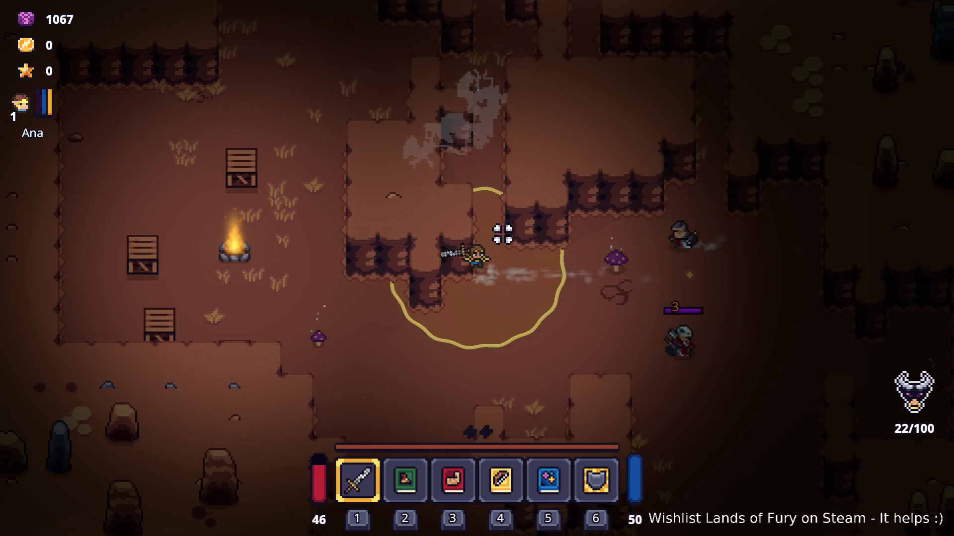
{"action": "key", "text": "w"}
{"action": "key", "text": "w"}
{"action": "key", "text": "a"}
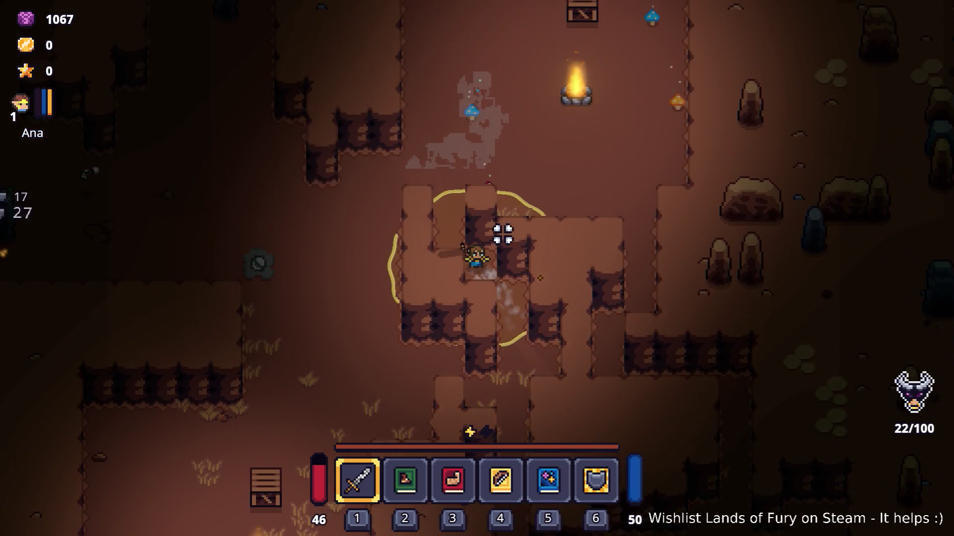
{"action": "key", "text": "s"}
{"action": "key", "text": "a"}
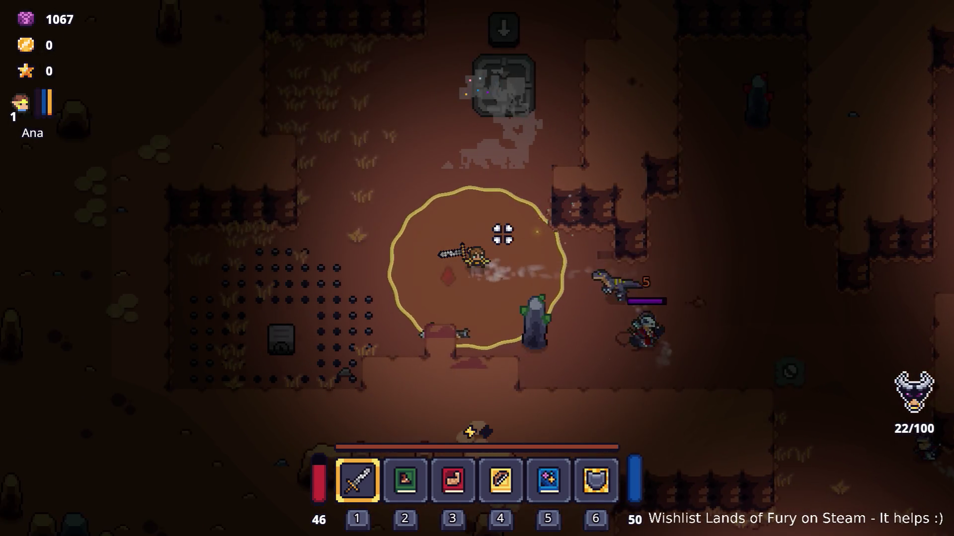
{"action": "key", "text": "w"}
{"action": "key", "text": "a"}
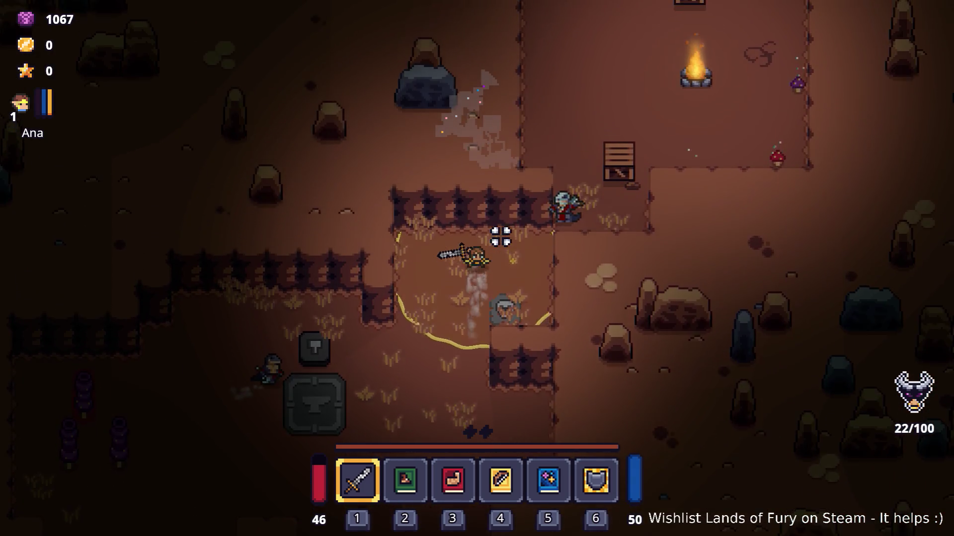
- Walk the hero around the campfire clearing, then down-right to fight the red dragon
{"action": "key", "text": "w"}
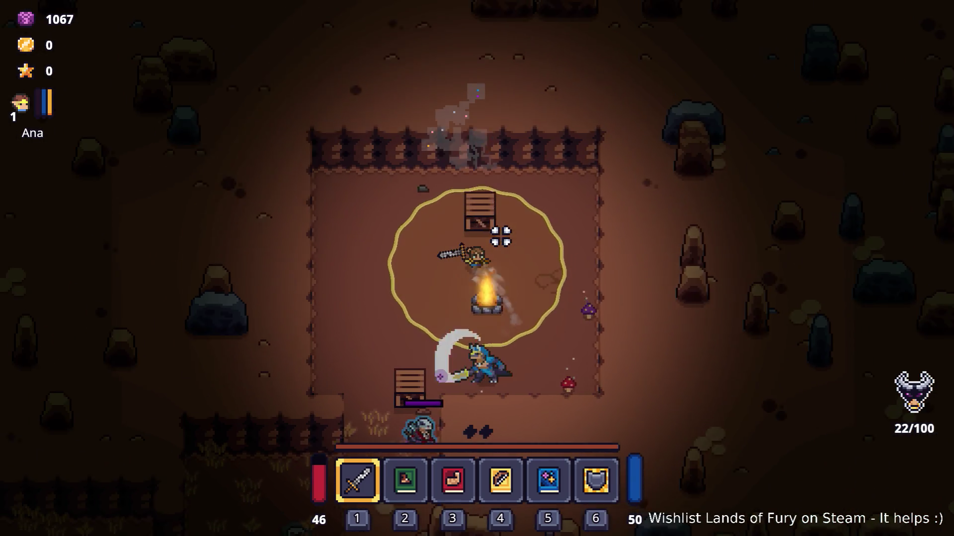
{"action": "key", "text": "a"}
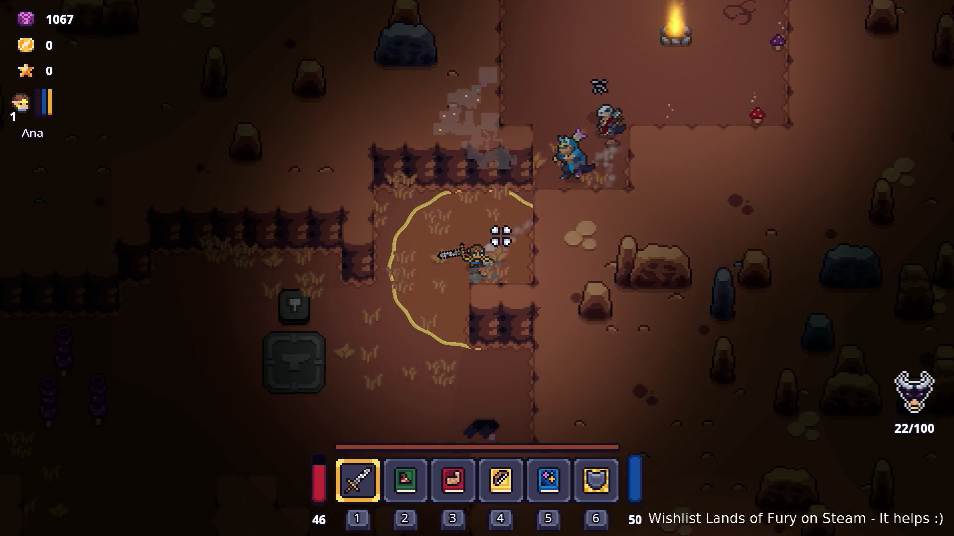
{"action": "key", "text": "s"}
{"action": "key", "text": "a"}
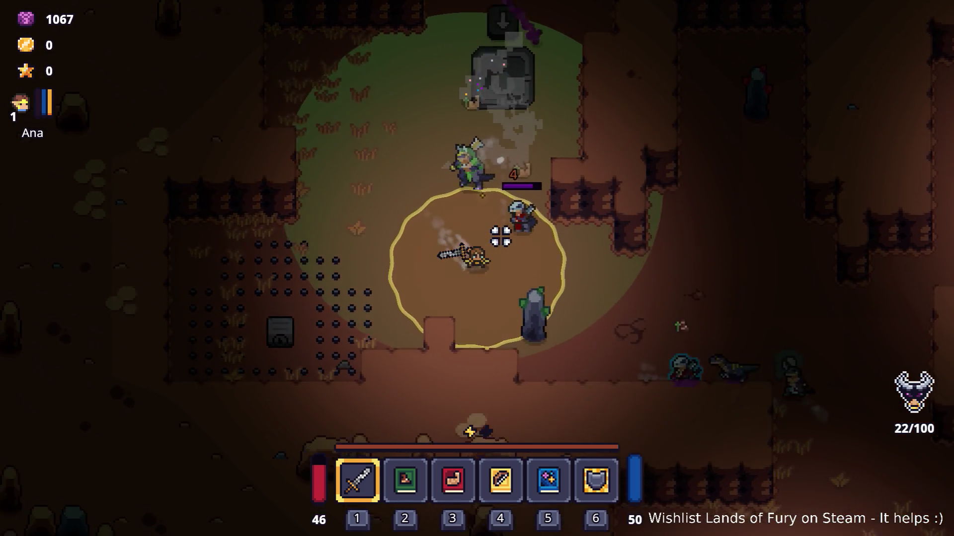
{"action": "key", "text": "s"}
{"action": "key", "text": "d"}
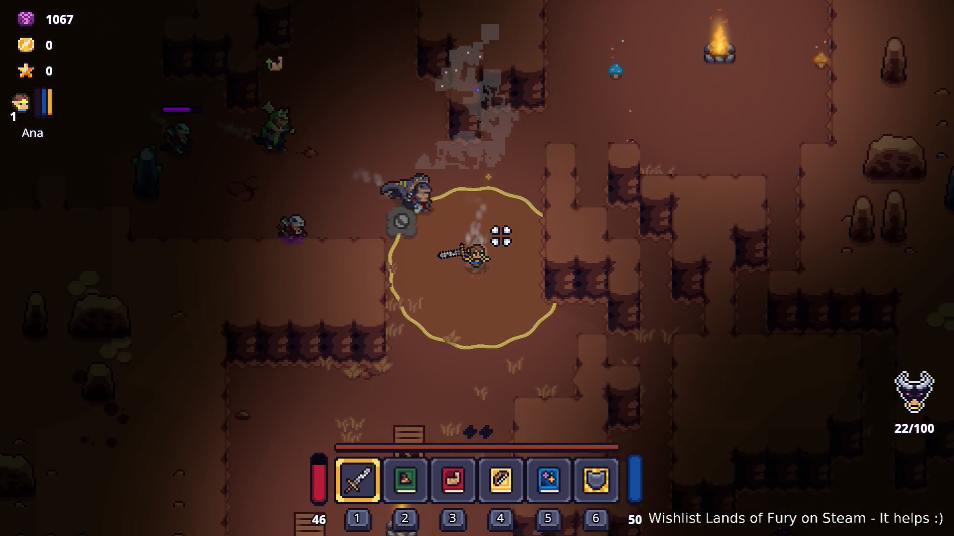
{"action": "key", "text": "s"}
{"action": "key", "text": "d"}
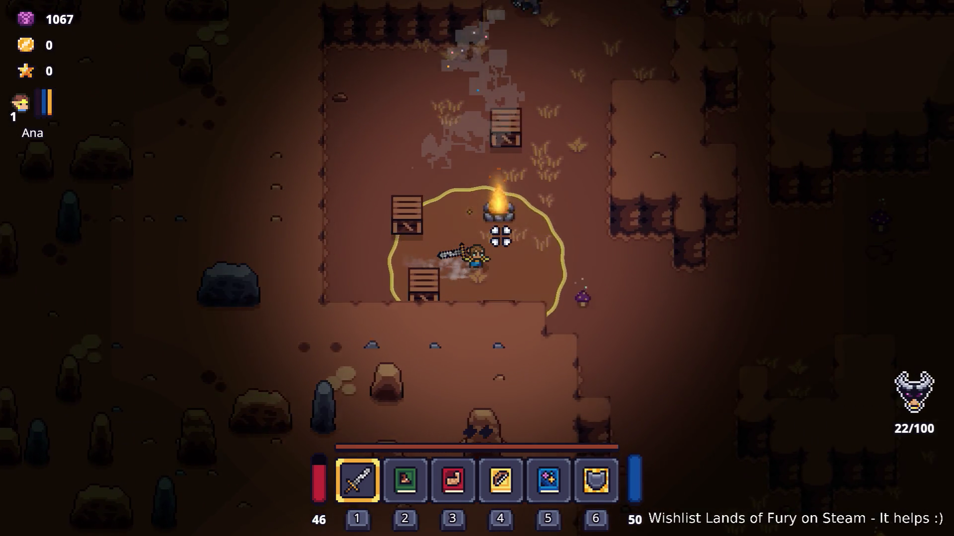
{"action": "key", "text": "s"}
{"action": "key", "text": "d"}
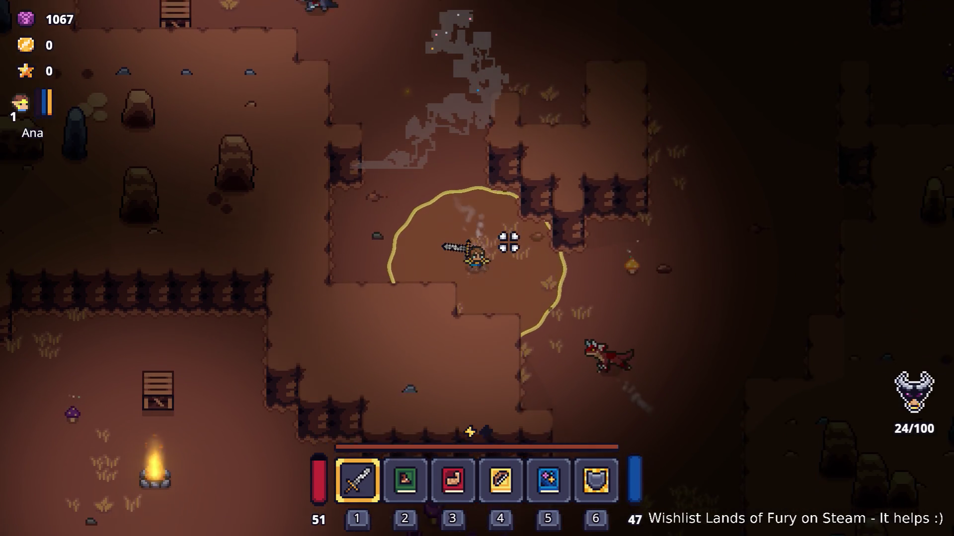
{"action": "key", "text": "s"}
{"action": "key", "text": "a"}
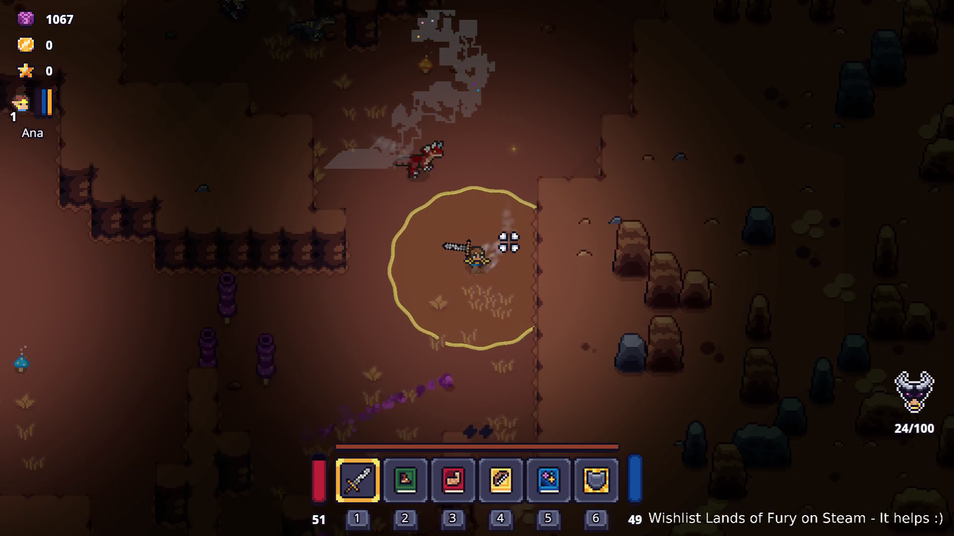
- Head down-left past the campfire through the grass, clash with the enemy group, then retreat
{"action": "key", "text": "a"}
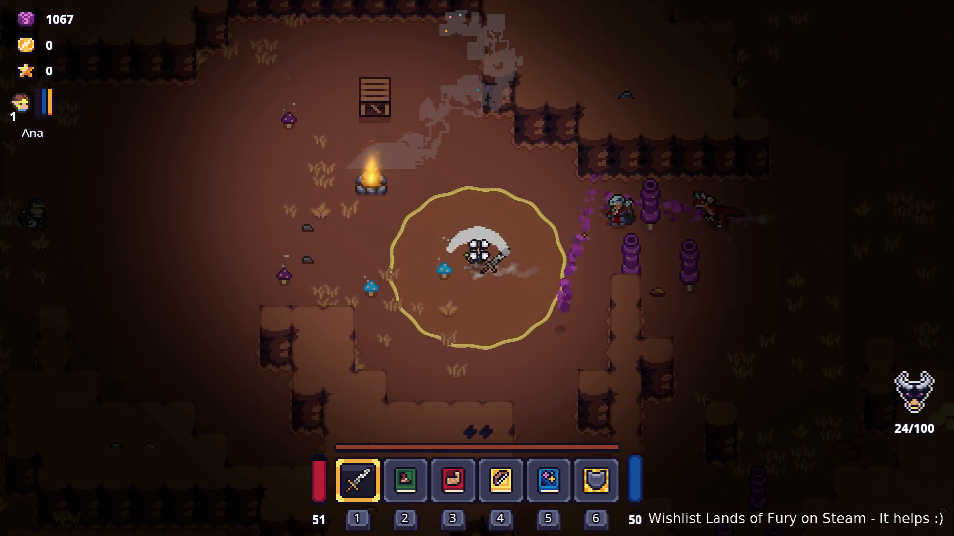
{"action": "key", "text": "a"}
{"action": "key", "text": "s"}
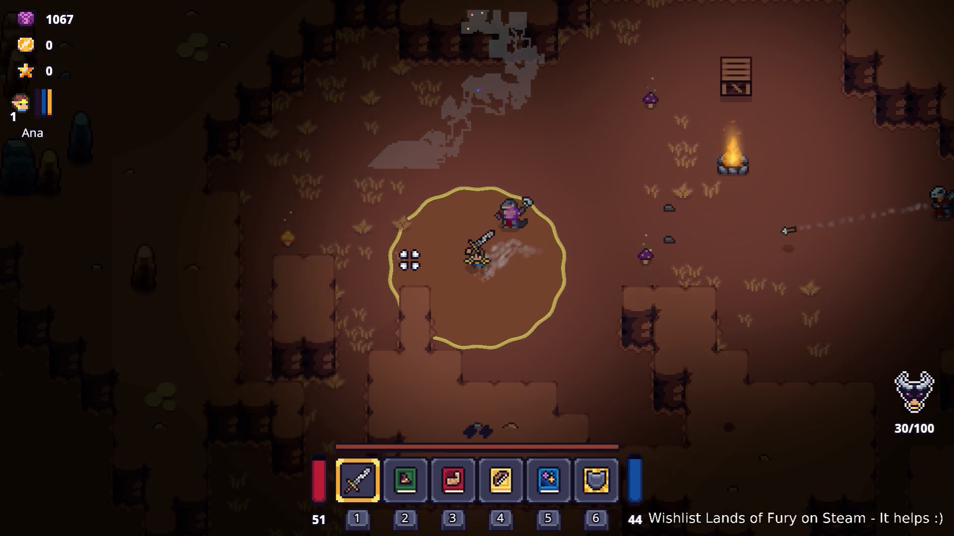
{"action": "key", "text": "a"}
{"action": "key", "text": "s"}
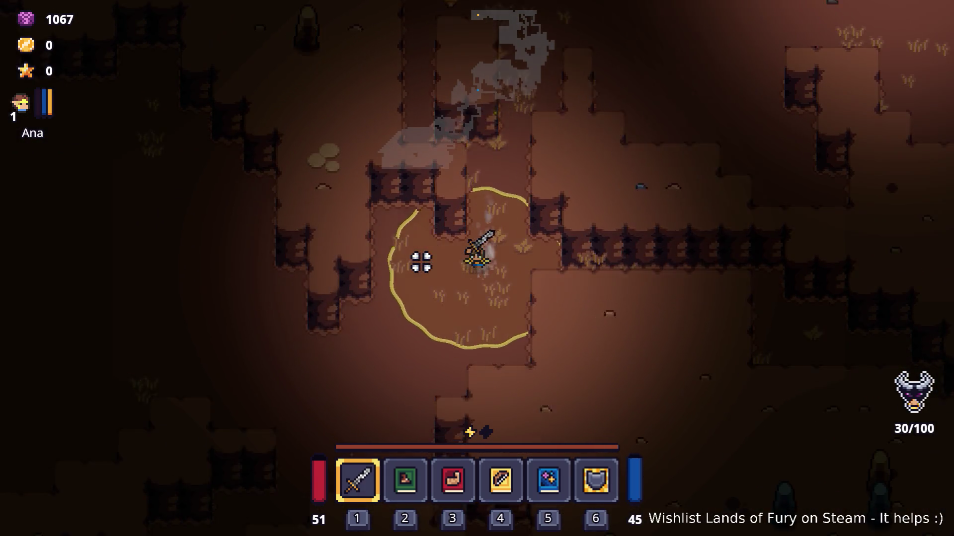
{"action": "key", "text": "a"}
{"action": "key", "text": "s"}
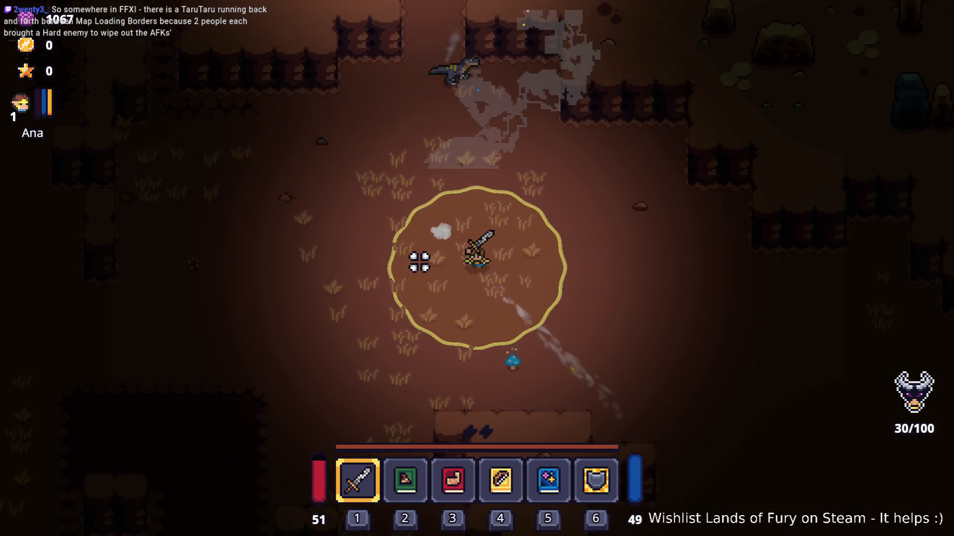
{"action": "key", "text": "a"}
{"action": "key", "text": "s"}
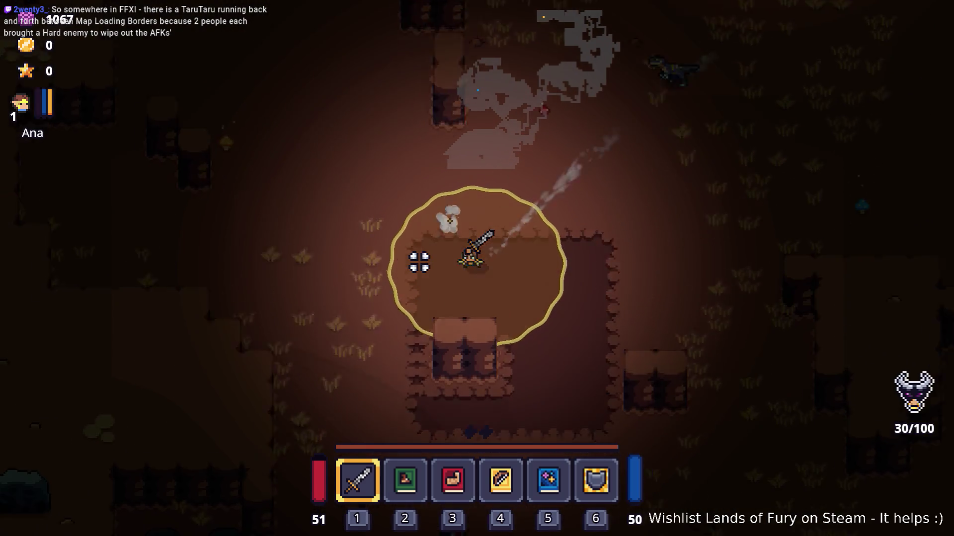
{"action": "key", "text": "s"}
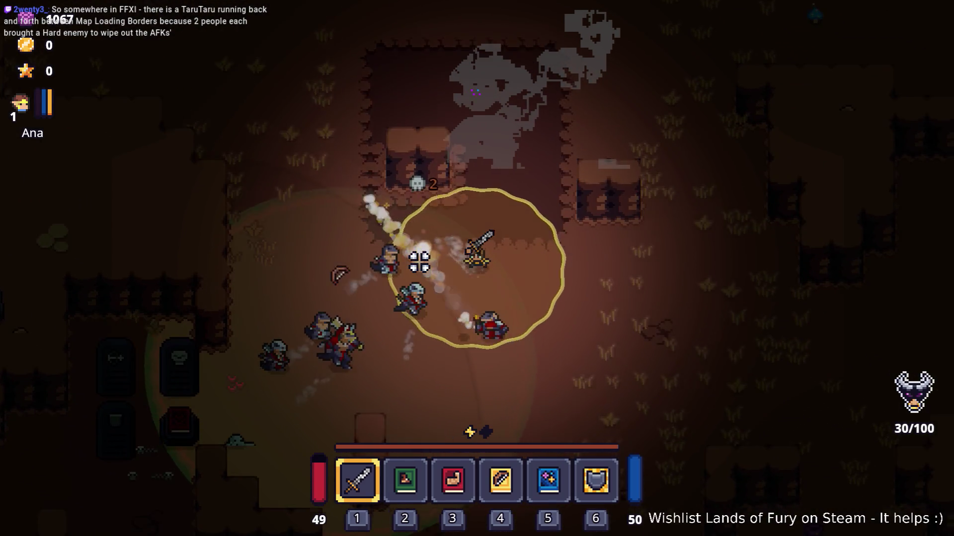
{"action": "key", "text": "s"}
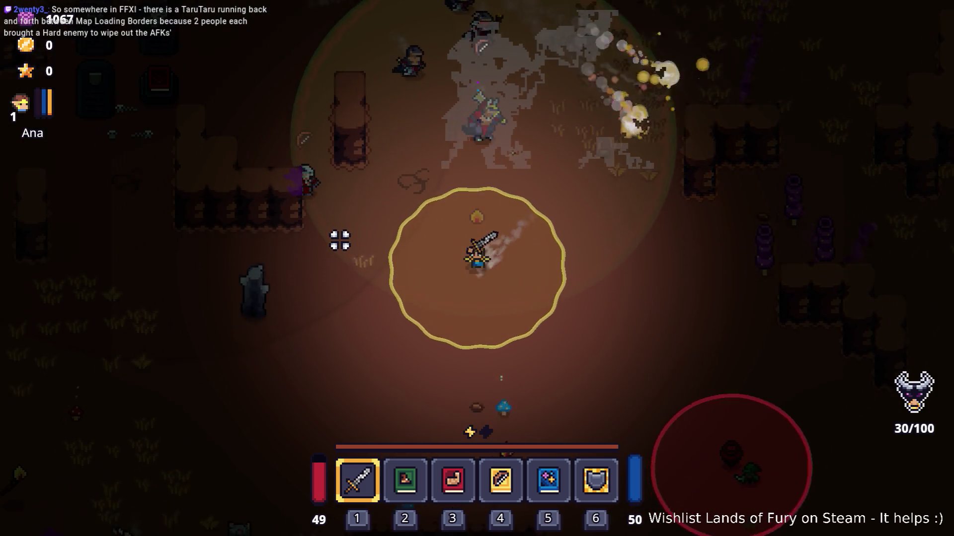
{"action": "key", "text": "a"}
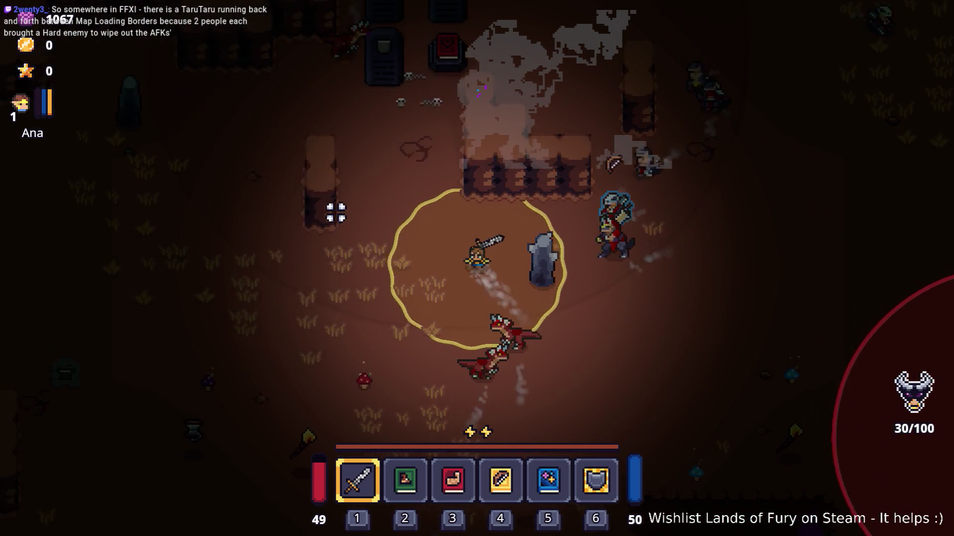
{"action": "key", "text": "w"}
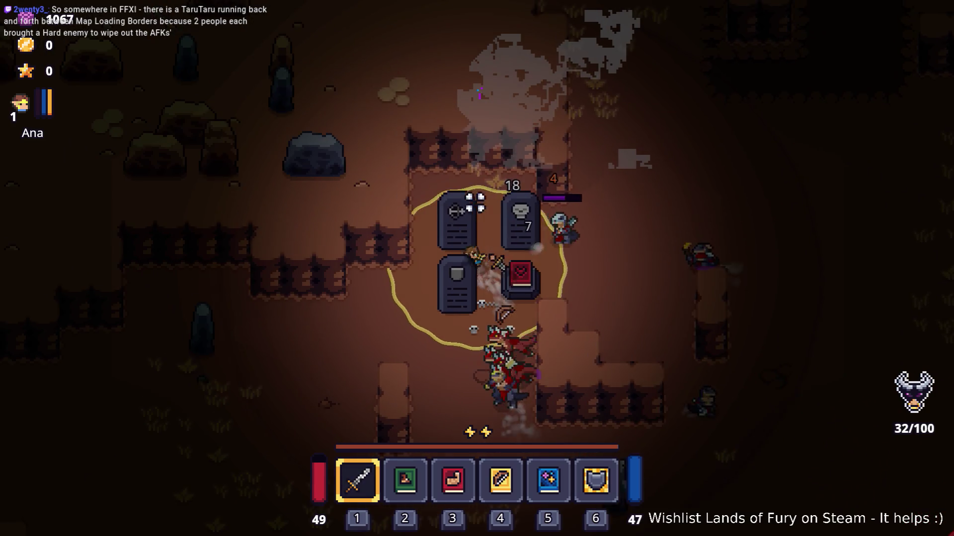
{"action": "key", "text": "s"}
{"action": "key", "text": "a"}
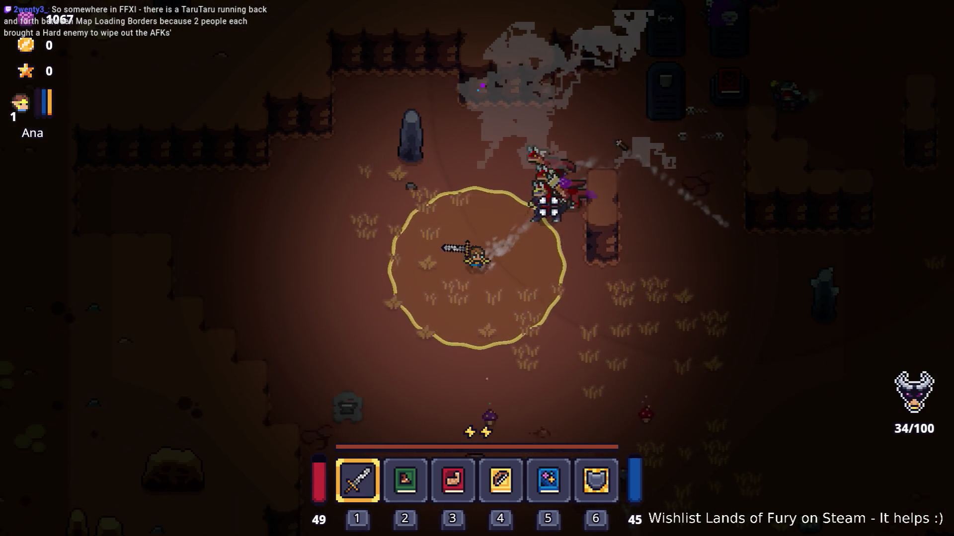
- Walk south past the campfire, then north-east through the cave and dash north-east
{"action": "key", "text": "s"}
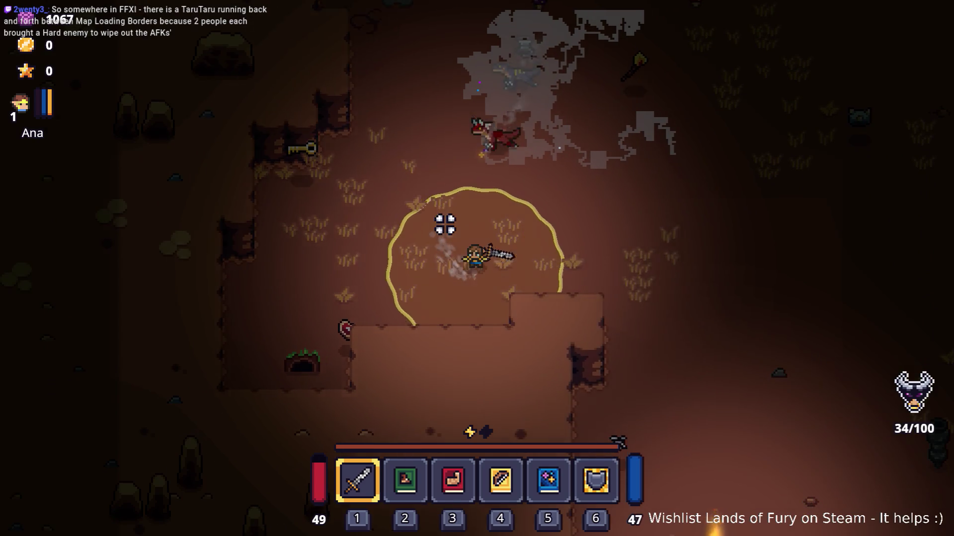
{"action": "key", "text": "s"}
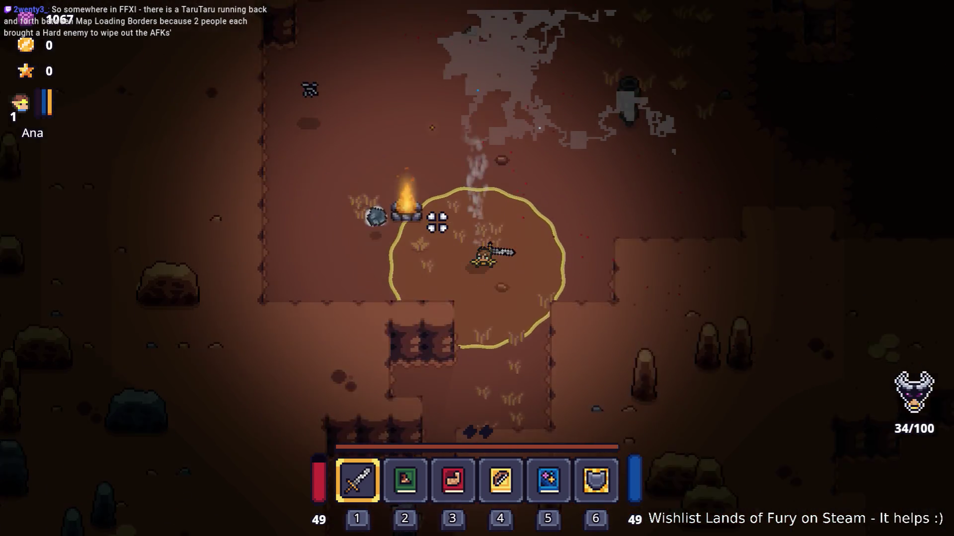
{"action": "key", "text": "w"}
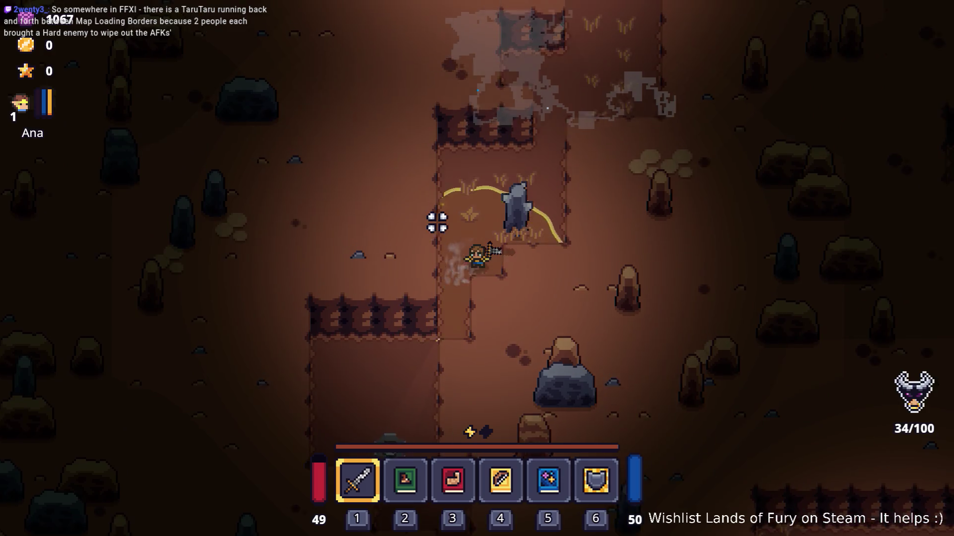
{"action": "key", "text": "w"}
{"action": "key", "text": "d"}
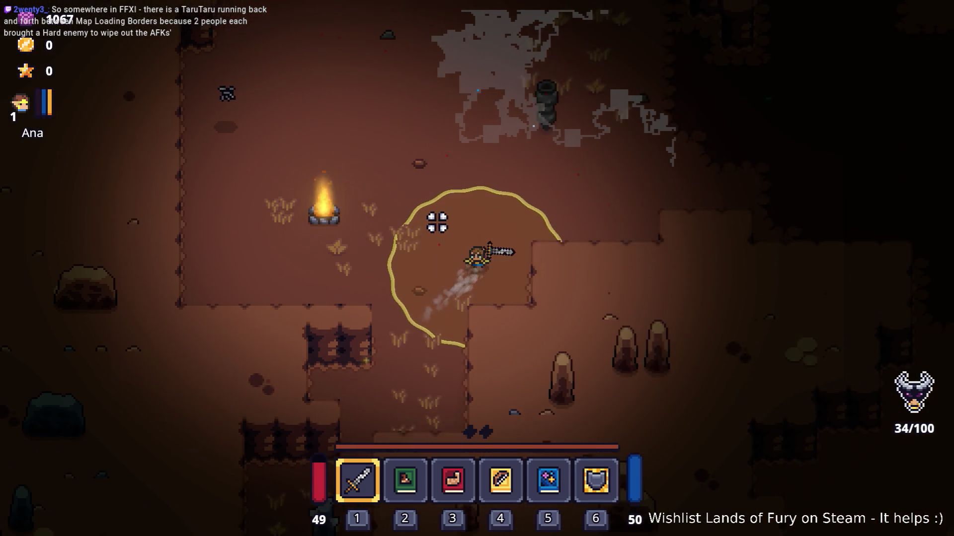
{"action": "key", "text": "d"}
{"action": "key", "text": "w"}
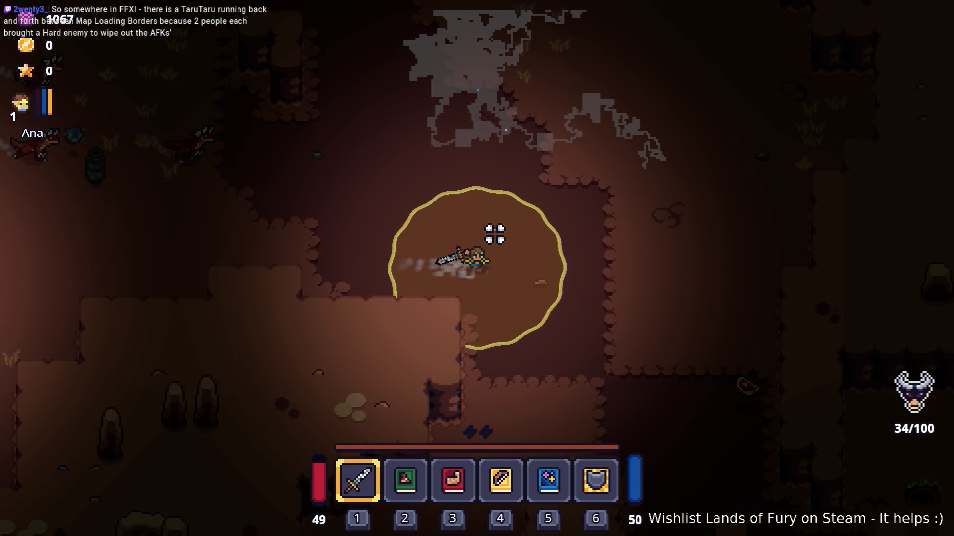
{"action": "key", "text": "w"}
{"action": "key", "text": "d"}
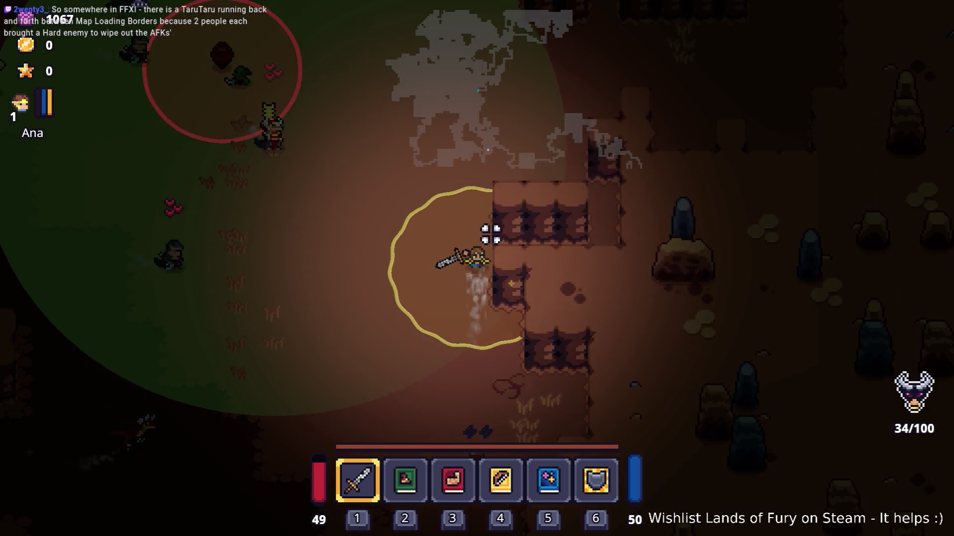
{"action": "key", "text": "w"}
{"action": "key", "text": "d"}
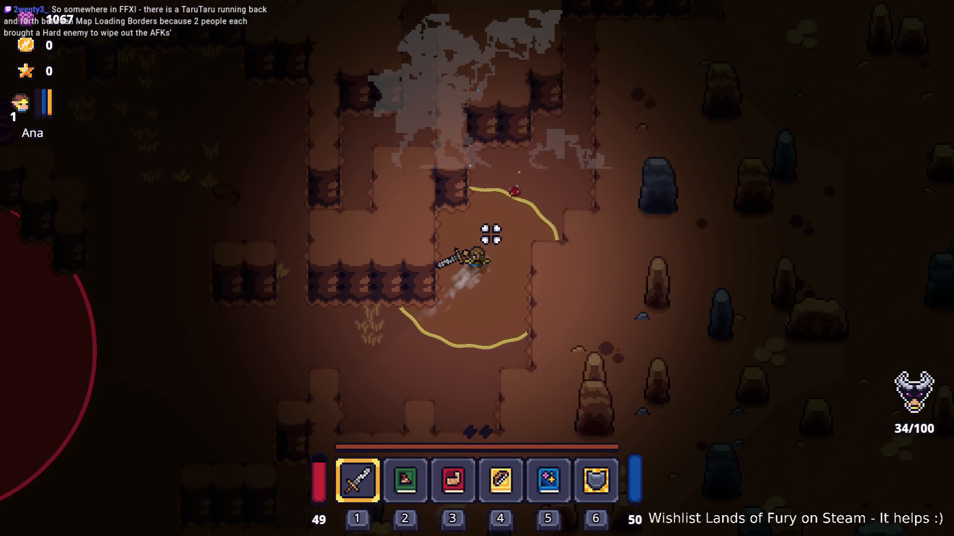
{"action": "key", "text": "w"}
{"action": "key", "text": "d"}
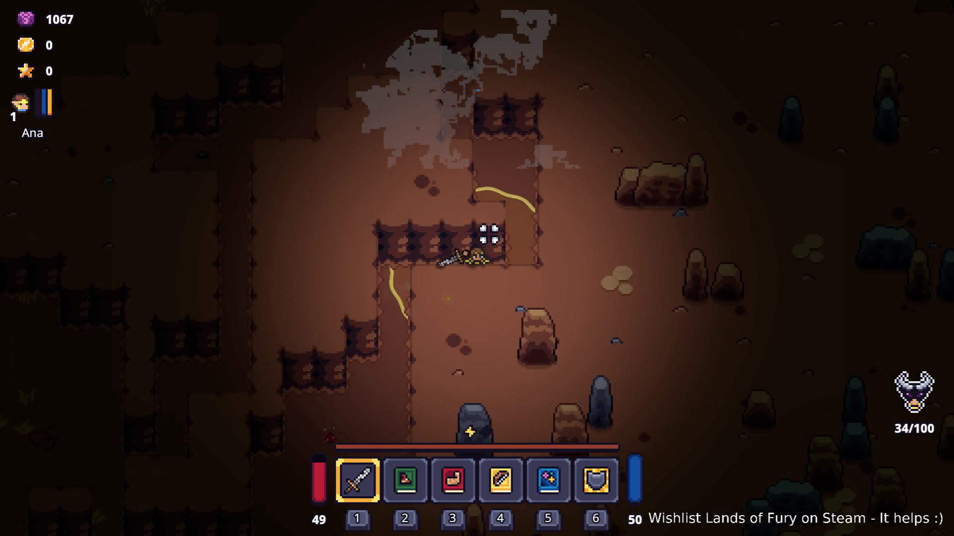
{"action": "key", "text": "w"}
{"action": "key", "text": "d"}
{"action": "key", "text": "space"}
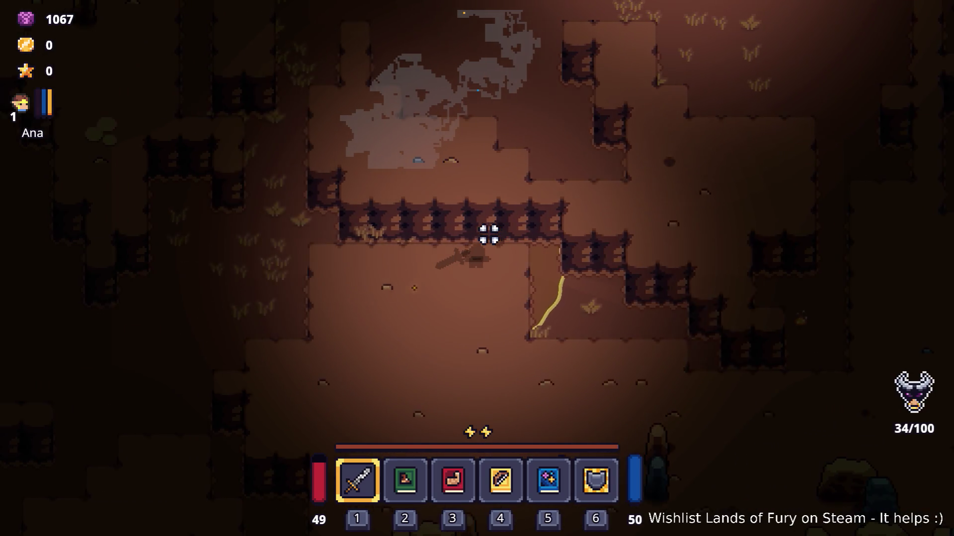
- Walk north-west, then south-west toward the campfire, and open the inventory showing the Rusty Sword
{"action": "key", "text": "w"}
{"action": "key", "text": "a"}
{"action": "key", "text": "w"}
{"action": "key", "text": "a"}
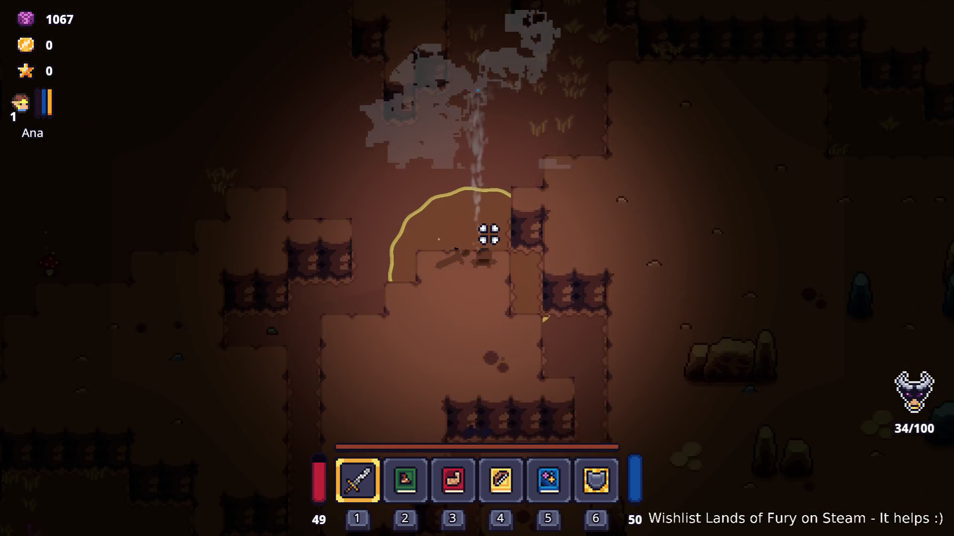
{"action": "key", "text": "s"}
{"action": "key", "text": "a"}
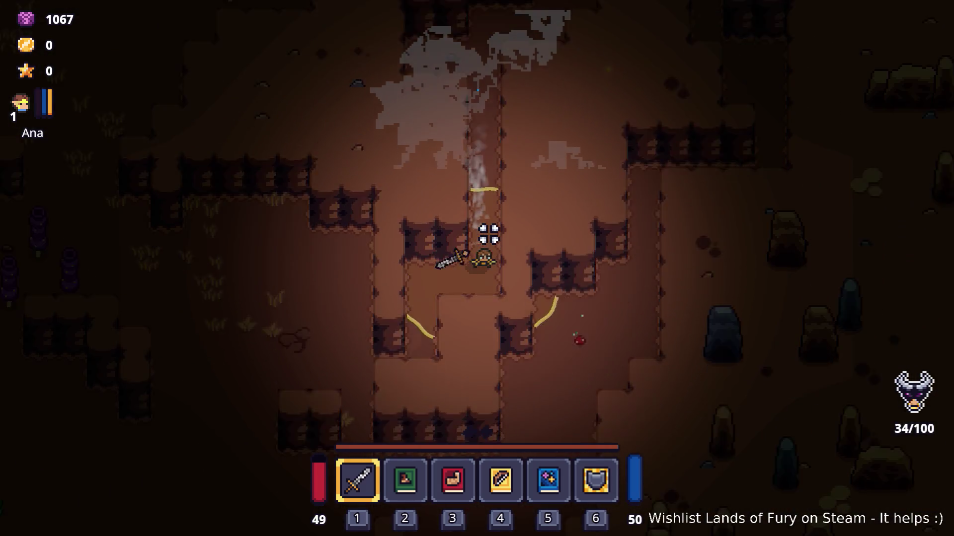
{"action": "key", "text": "s"}
{"action": "key", "text": "a"}
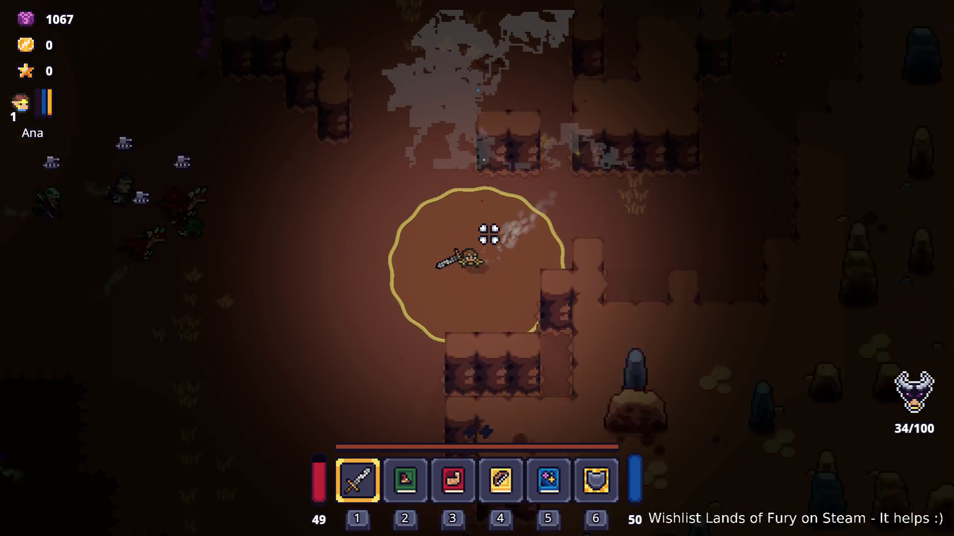
{"action": "key", "text": "s"}
{"action": "key", "text": "a"}
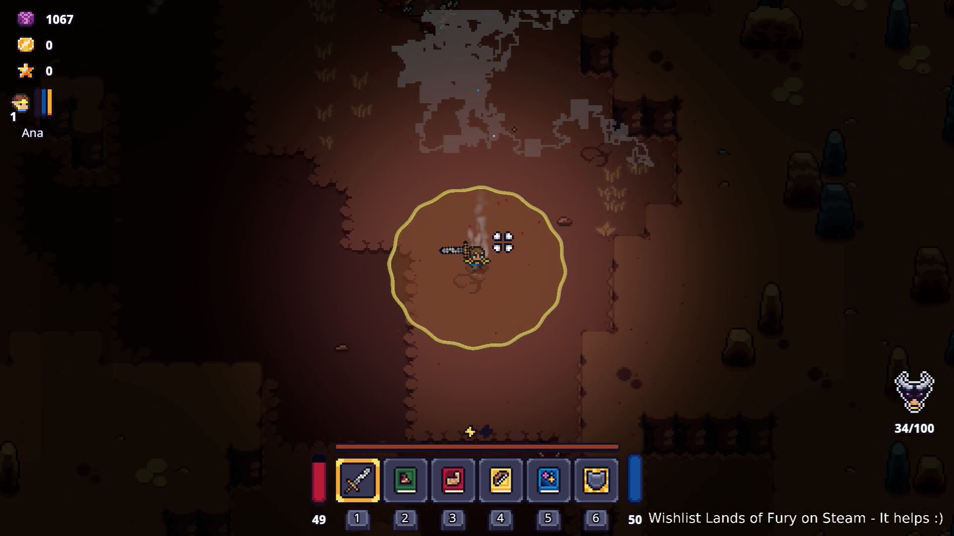
{"action": "key", "text": "s"}
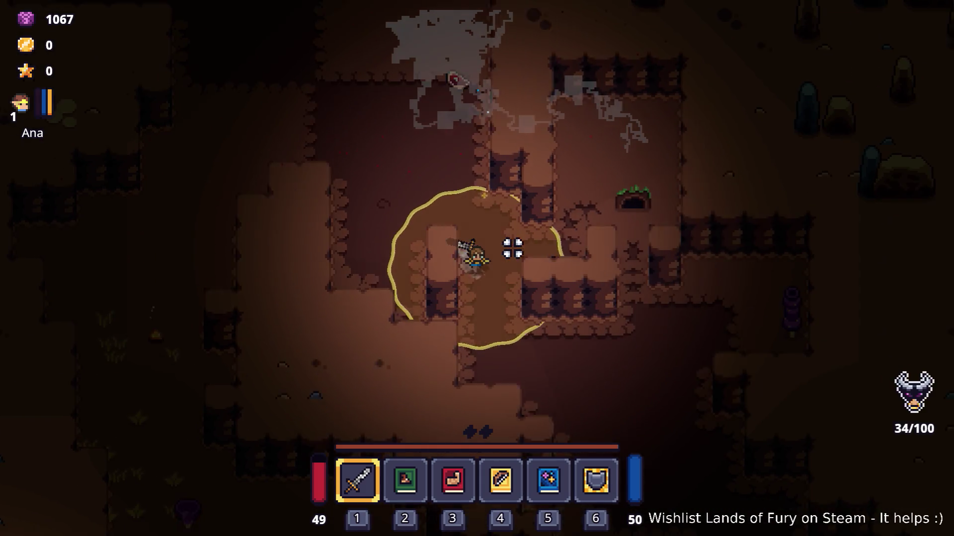
{"action": "key", "text": "s"}
{"action": "key", "text": "a"}
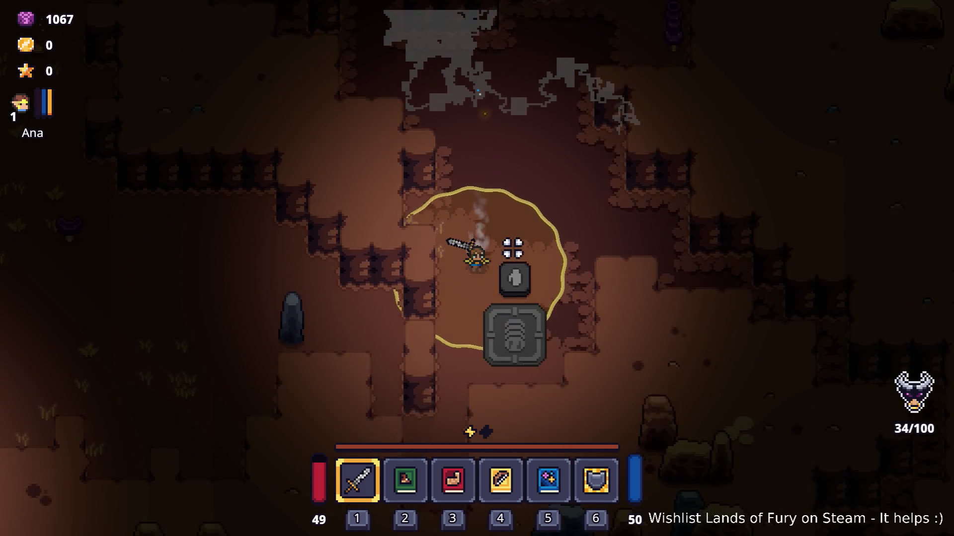
{"action": "key", "text": "s"}
{"action": "key", "text": "a"}
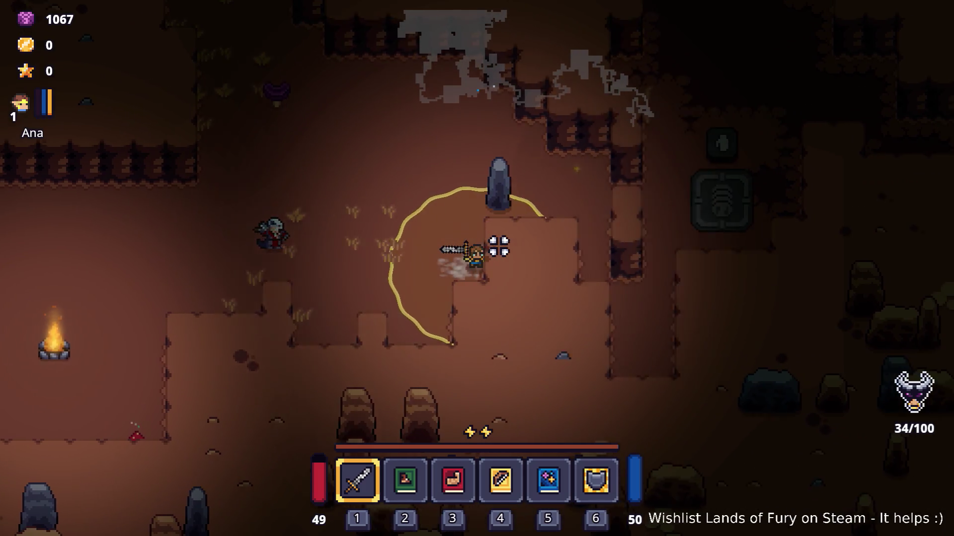
{"action": "key", "text": "d"}
{"action": "key", "text": "w"}
{"action": "key", "text": "i"}
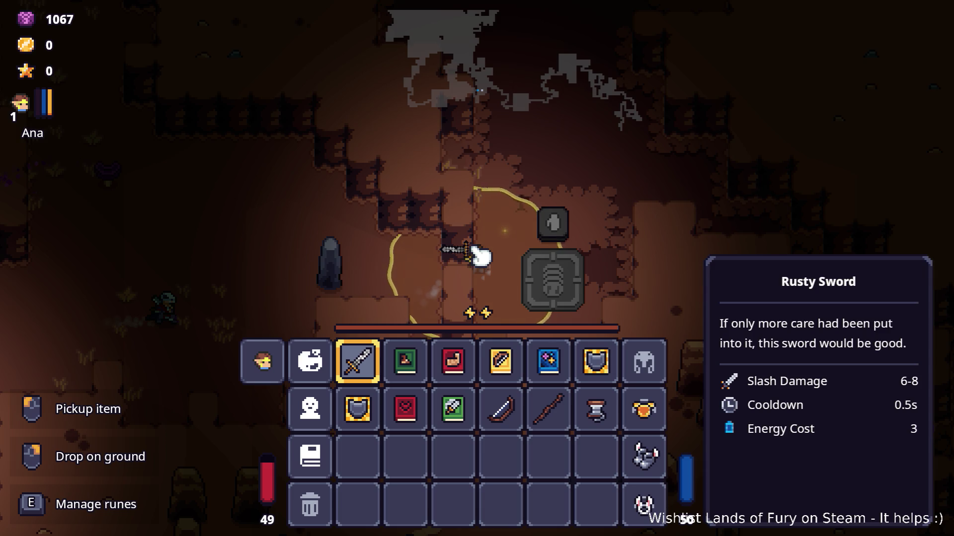
- Close the inventory after checking the Rusty Sword's 6-8 slash damage stats
{"action": "key", "text": "Escape"}
- Walk the hero south and then west past the campfire
{"action": "key", "text": "s"}
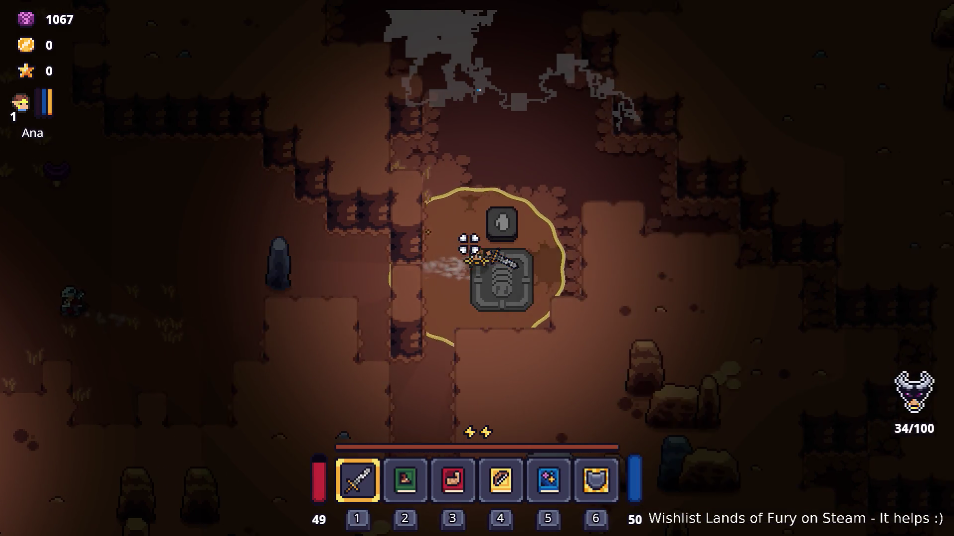
{"action": "key", "text": "a"}
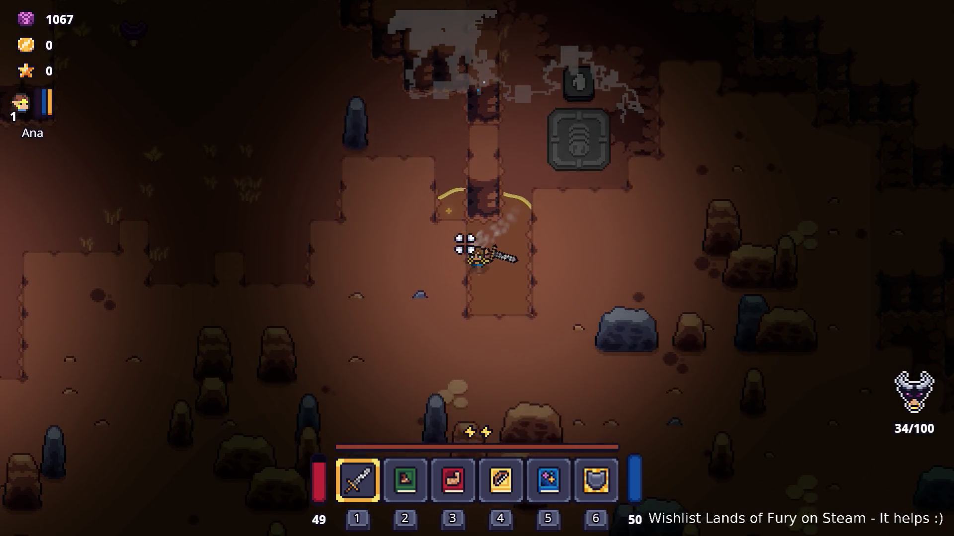
{"action": "key", "text": "a"}
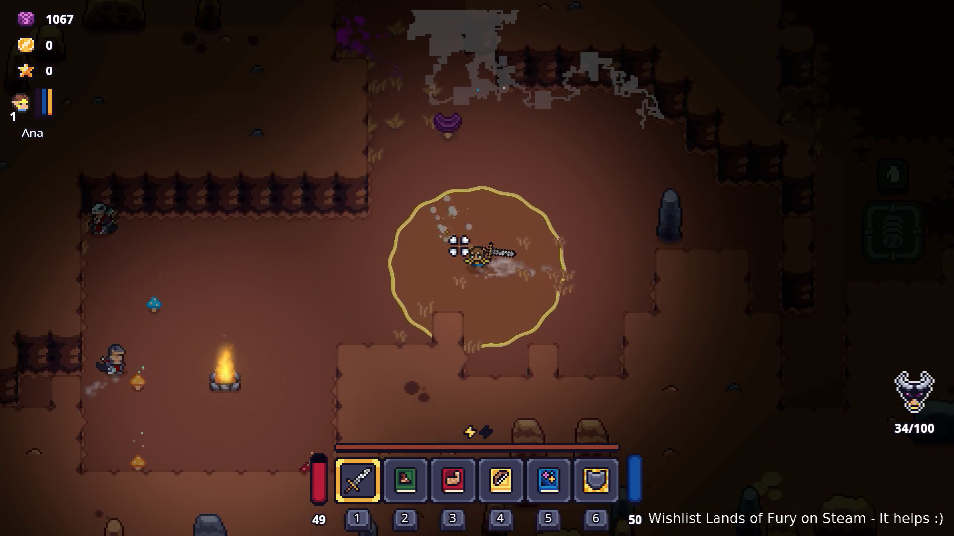
{"action": "key", "text": "a"}
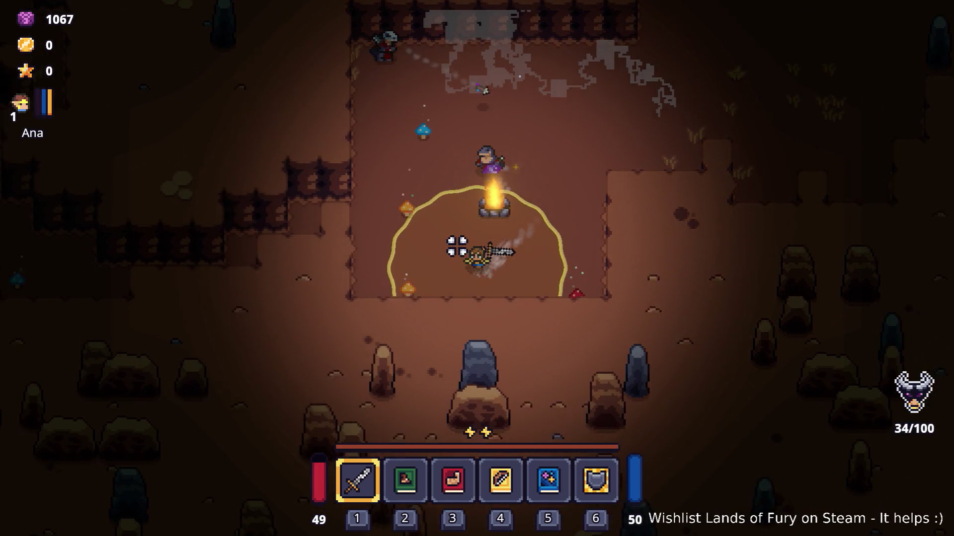
- Return east past the stone altar and dash east into the group of enemies
{"action": "key", "text": "w+d"}
{"action": "key", "text": "d"}
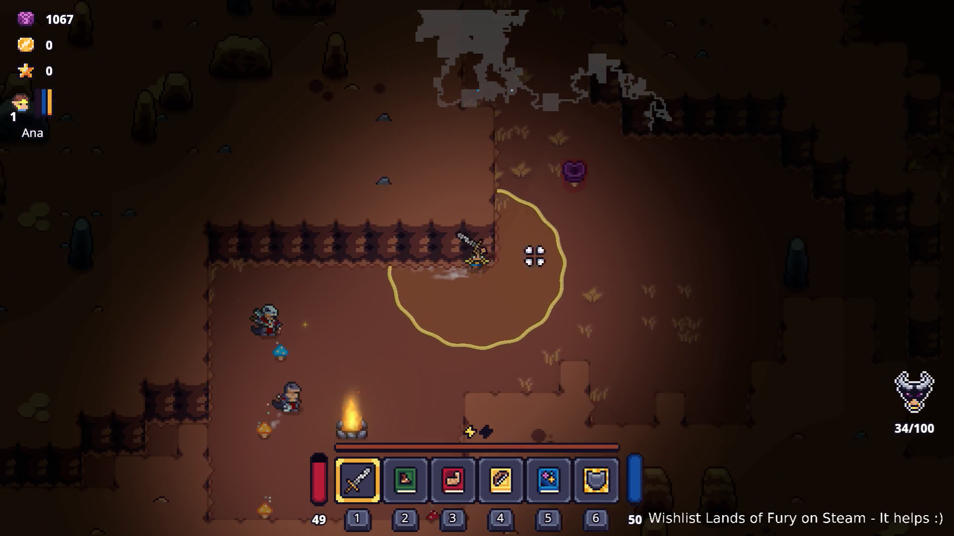
{"action": "key", "text": "d"}
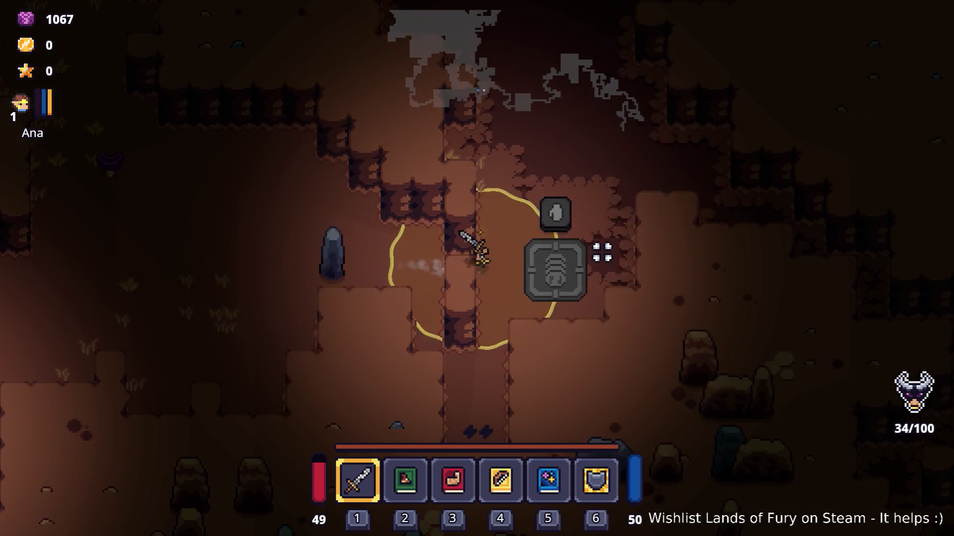
{"action": "key", "text": "d"}
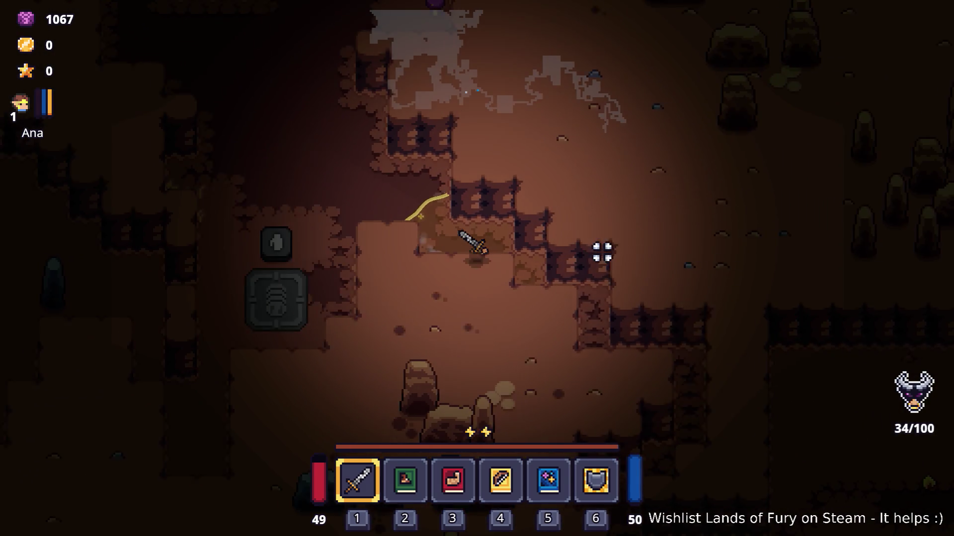
{"action": "key", "text": "s+d"}
{"action": "key", "text": "s"}
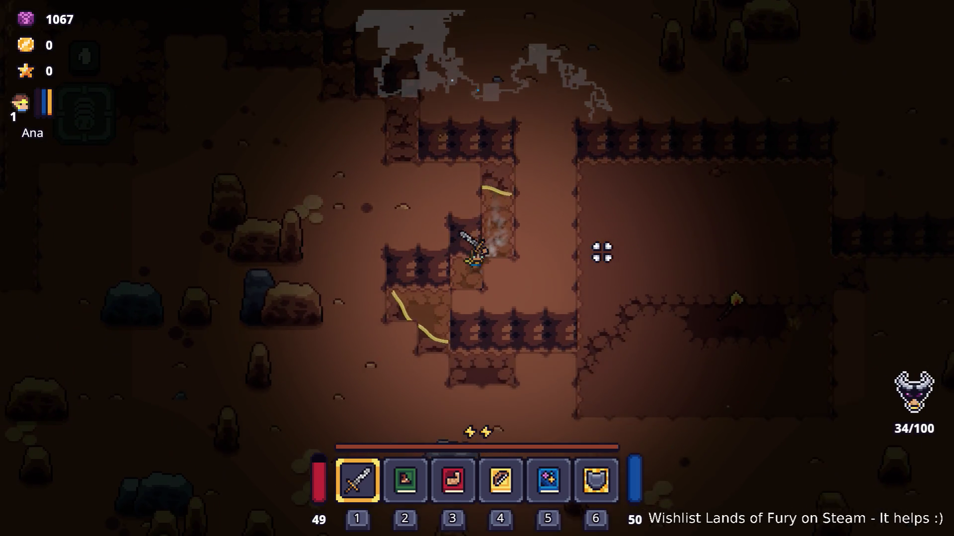
{"action": "key", "text": "s+d"}
{"action": "key", "text": "space"}
{"action": "key", "text": "d"}
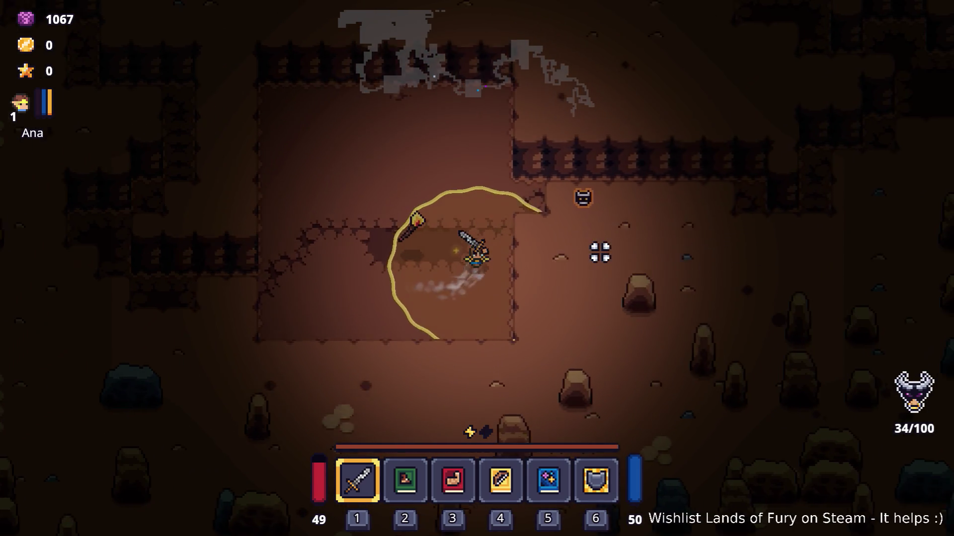
{"action": "key", "text": "w+d"}
{"action": "key", "text": "s+d"}
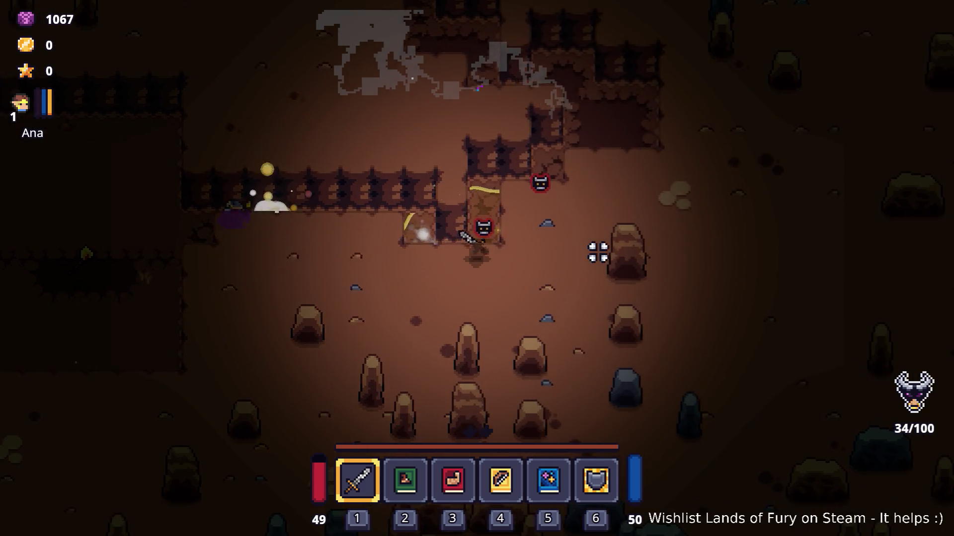
- Fight the nearby enemies with repeated sword swings while moving around them
{"action": "key", "text": "w+d"}
{"action": "left_click", "coordinate": [597, 252]}
{"action": "left_click", "coordinate": [597, 251]}
{"action": "key", "text": "w"}
{"action": "key", "text": "a"}
{"action": "left_click", "coordinate": [597, 252]}
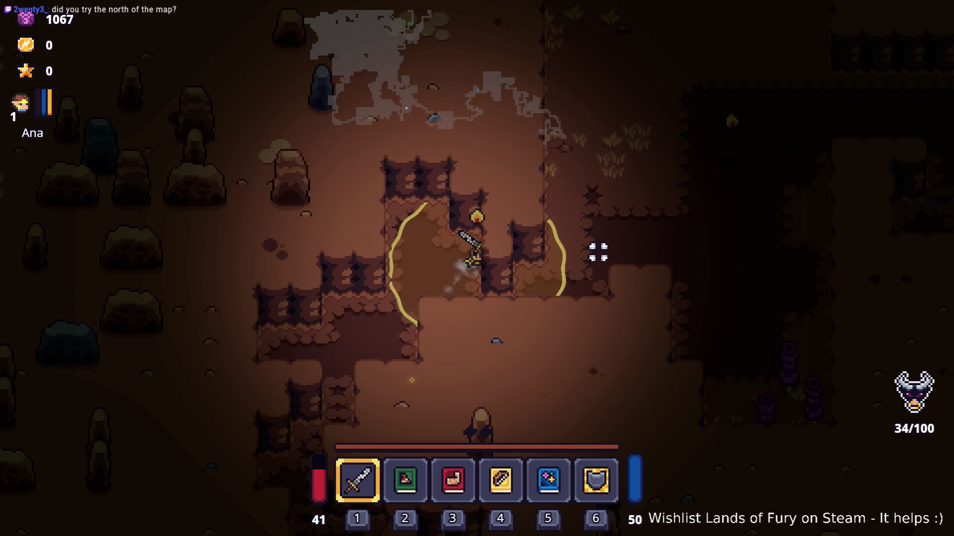
{"action": "key", "text": "w+d"}
{"action": "left_click", "coordinate": [597, 252]}
{"action": "left_click", "coordinate": [598, 252]}
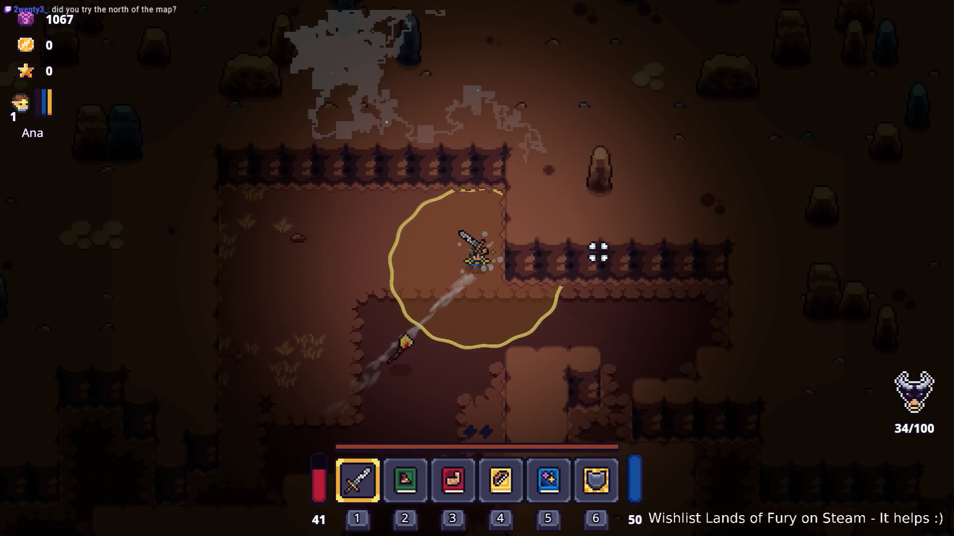
{"action": "left_click", "coordinate": [598, 252]}
{"action": "left_click", "coordinate": [598, 251]}
{"action": "key", "text": "d"}
{"action": "left_click", "coordinate": [597, 251]}
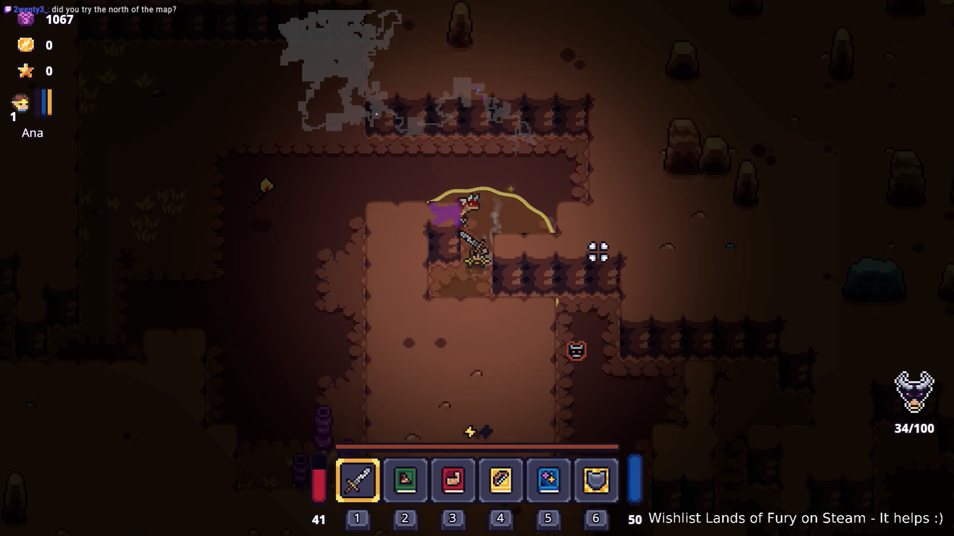
{"action": "left_click", "coordinate": [597, 252]}
{"action": "left_click", "coordinate": [598, 252]}
- Keep swinging the sword while moving north-east, south-east, north-west and north through the cave
{"action": "key", "text": "w"}
{"action": "left_click", "coordinate": [597, 252]}
{"action": "left_click", "coordinate": [598, 251]}
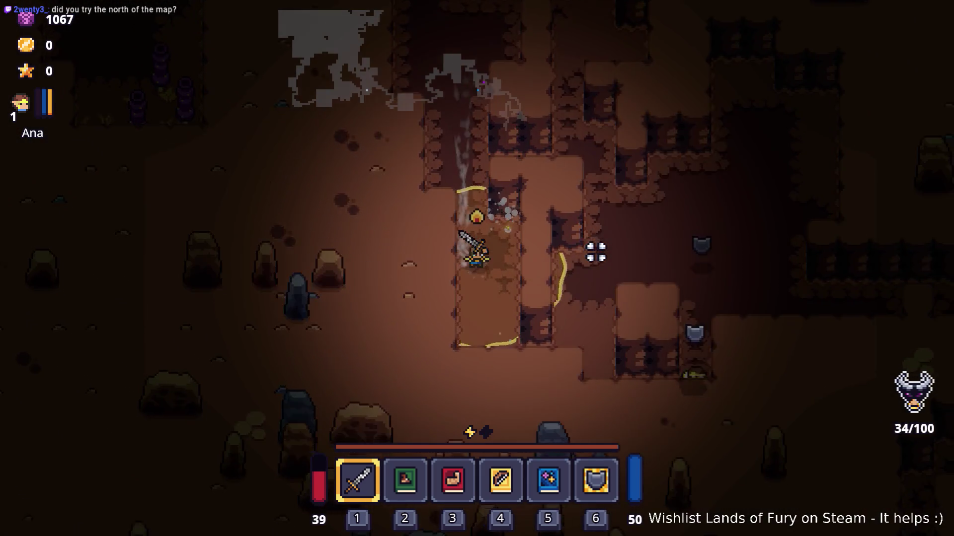
{"action": "left_click", "coordinate": [597, 252]}
{"action": "key", "text": "w+d"}
{"action": "left_click", "coordinate": [597, 252]}
{"action": "left_click", "coordinate": [597, 251]}
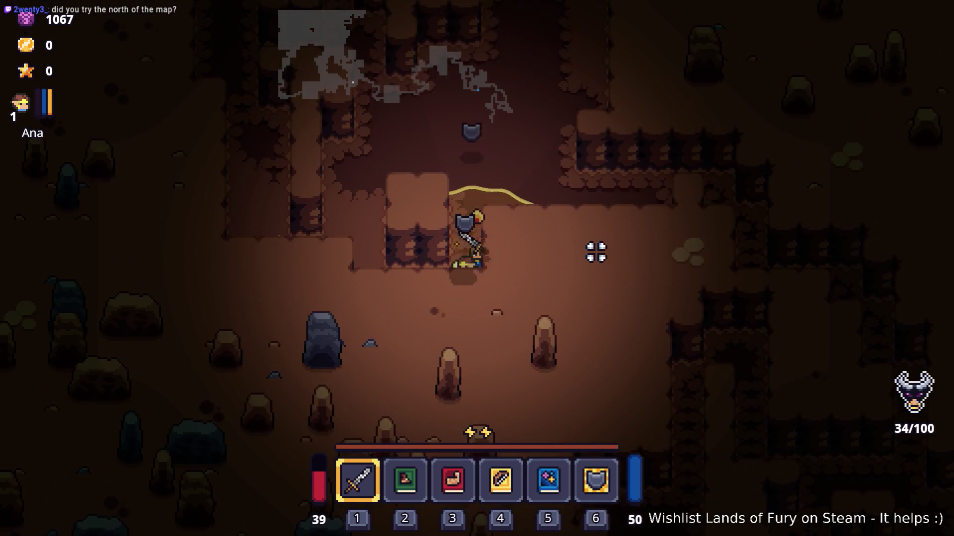
{"action": "left_click", "coordinate": [596, 252]}
{"action": "left_click", "coordinate": [596, 252]}
{"action": "key", "text": "s+d"}
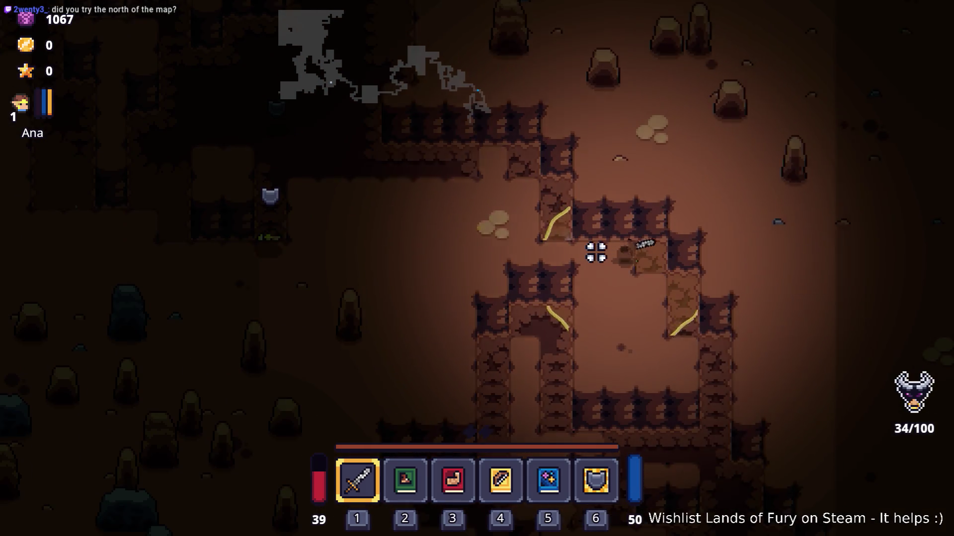
{"action": "left_click", "coordinate": [596, 252]}
{"action": "left_click", "coordinate": [596, 252]}
{"action": "left_click", "coordinate": [596, 252]}
{"action": "key", "text": "w+a"}
{"action": "left_click", "coordinate": [596, 252]}
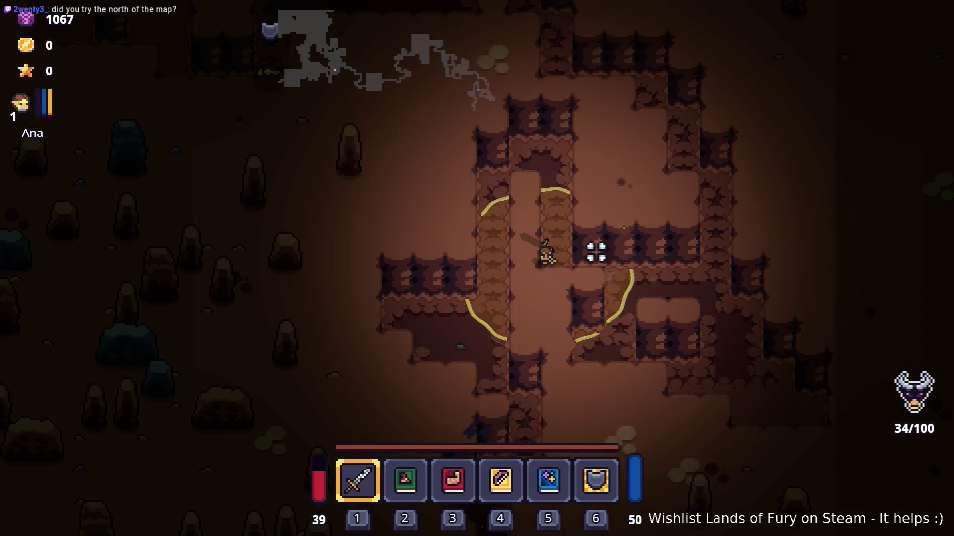
{"action": "left_click", "coordinate": [596, 251]}
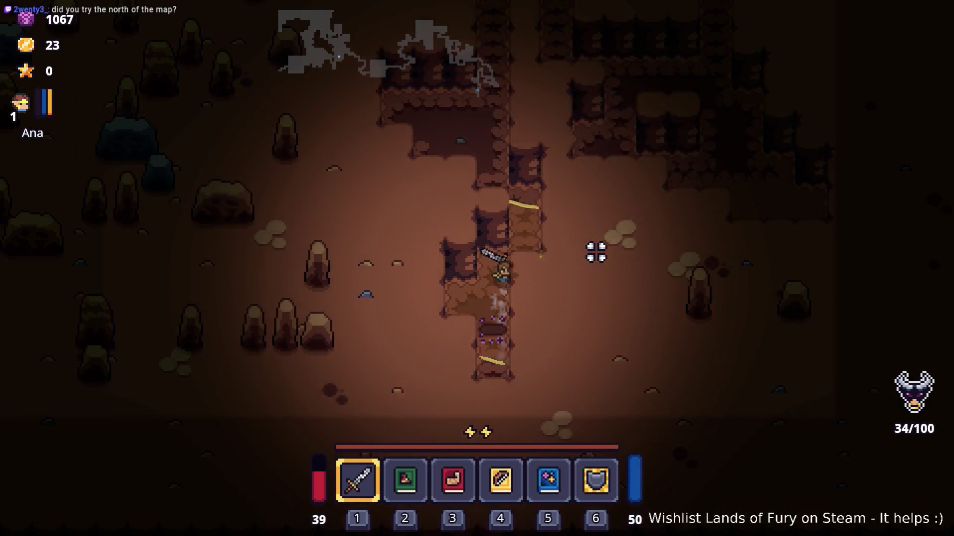
{"action": "key", "text": "w"}
{"action": "left_click", "coordinate": [596, 252]}
{"action": "left_click", "coordinate": [596, 252]}
- Move through the cave and dash up-left past the shield enemy into the new room
{"action": "key", "text": "w"}
{"action": "key", "text": "d"}
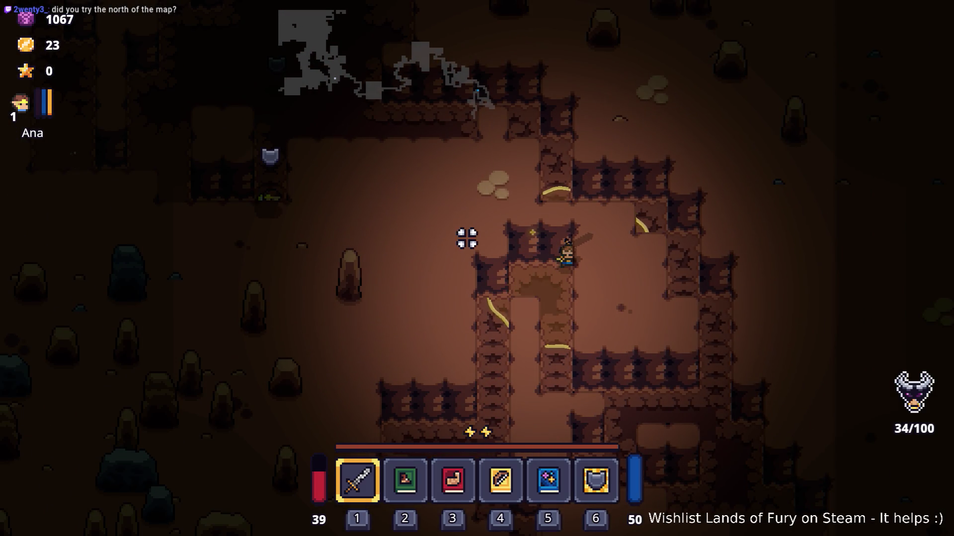
{"action": "key", "text": "s"}
{"action": "key", "text": "d"}
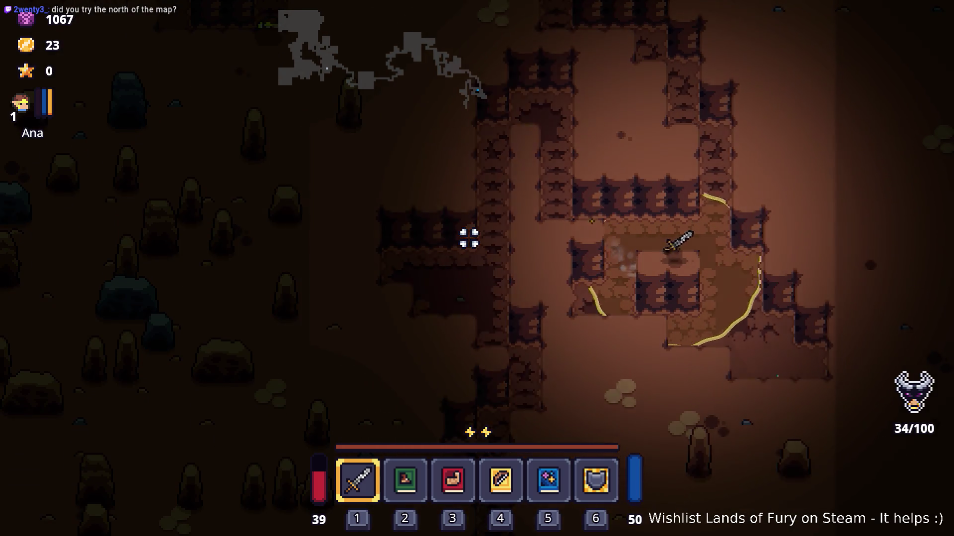
{"action": "key", "text": "w"}
{"action": "key", "text": "a"}
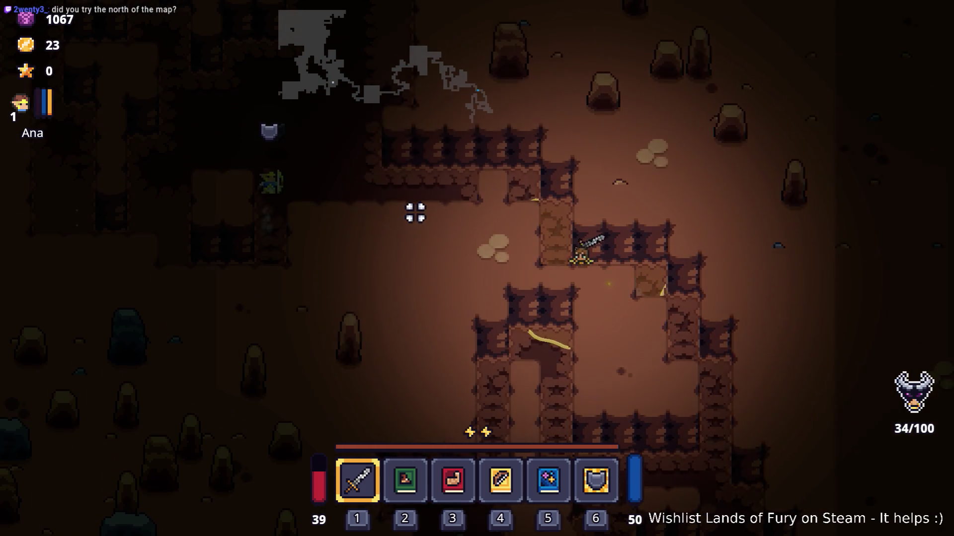
{"action": "key", "text": "w"}
{"action": "key", "text": "a"}
{"action": "key", "text": "space"}
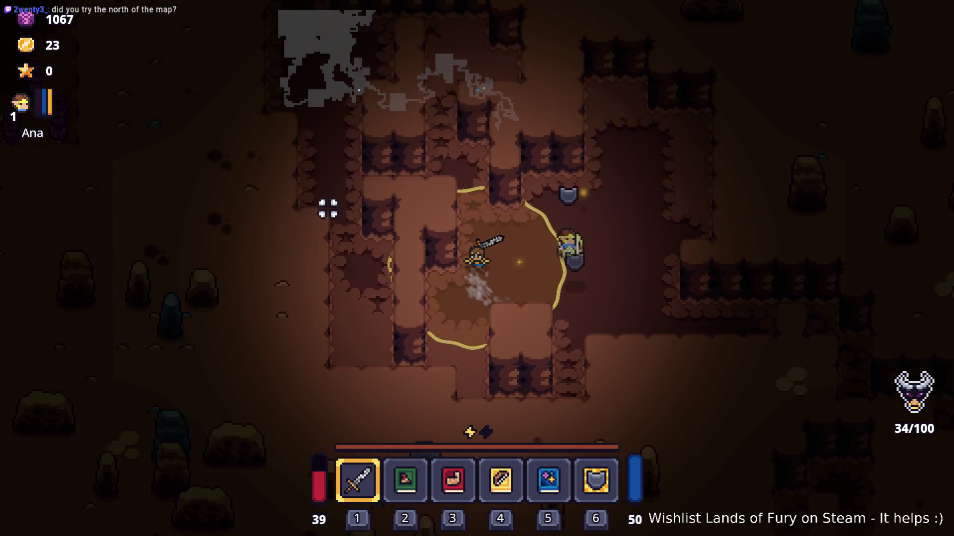
{"action": "key", "text": "w"}
{"action": "key", "text": "a"}
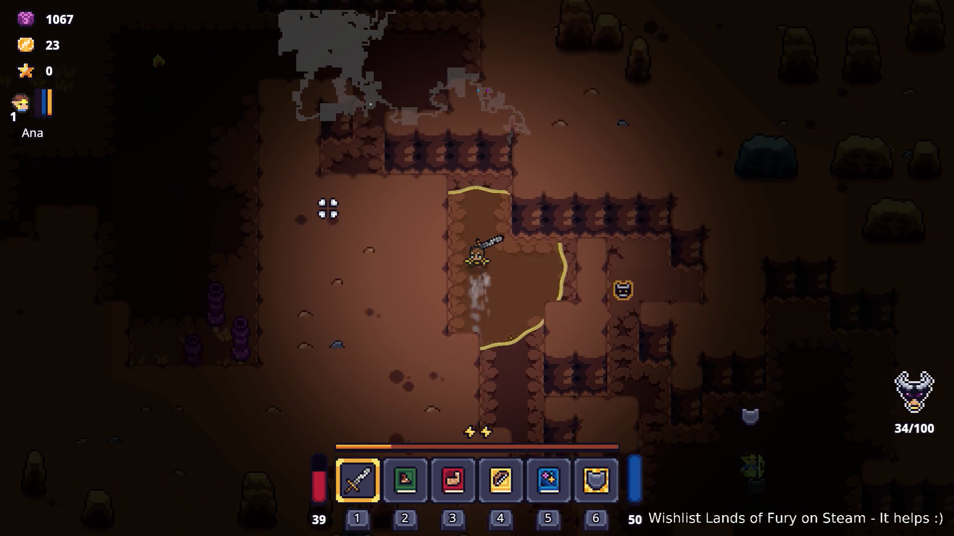
{"action": "key", "text": "w"}
{"action": "key", "text": "a"}
{"action": "key", "text": "space"}
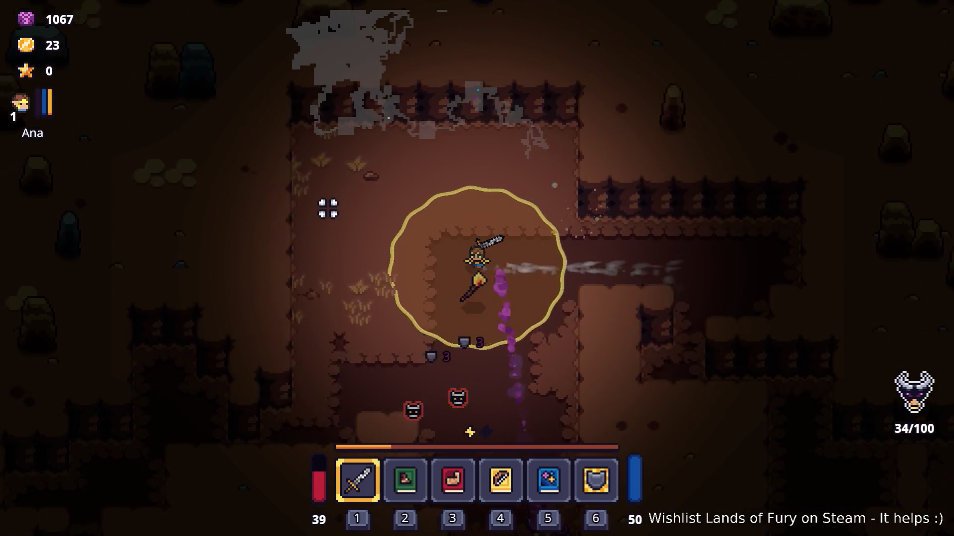
- Walk the hero left and up through the cave past the torch and shrine toward the grassy area
{"action": "key", "text": "a"}
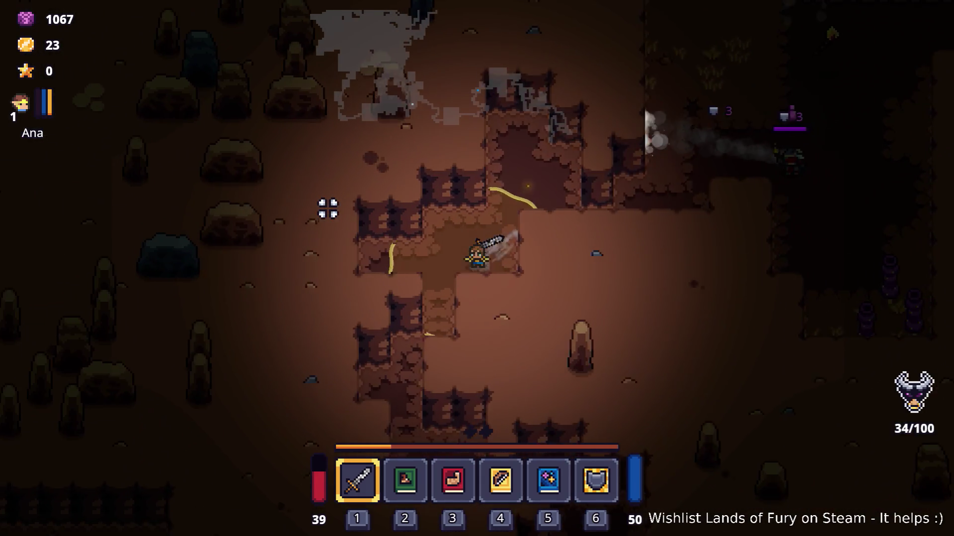
{"action": "key", "text": "w"}
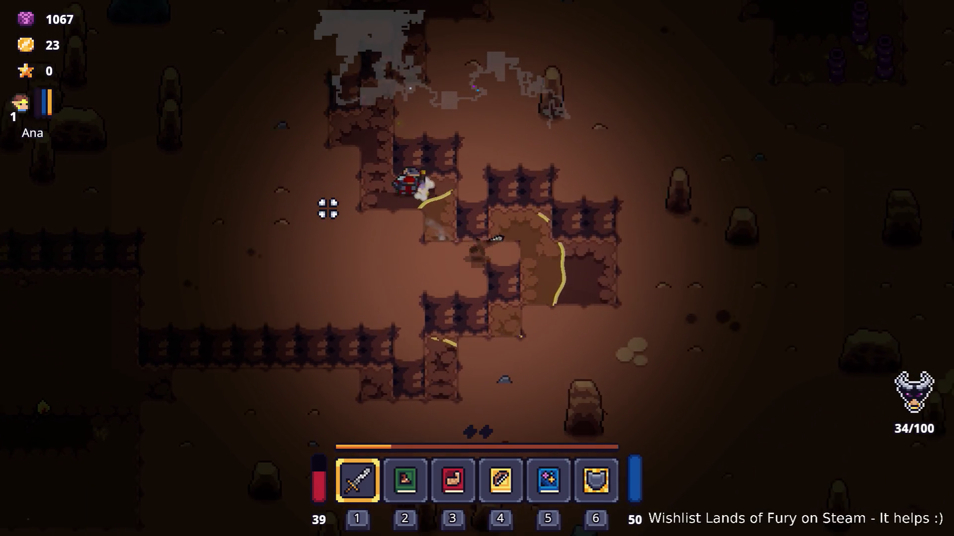
{"action": "key", "text": "s"}
{"action": "key", "text": "a"}
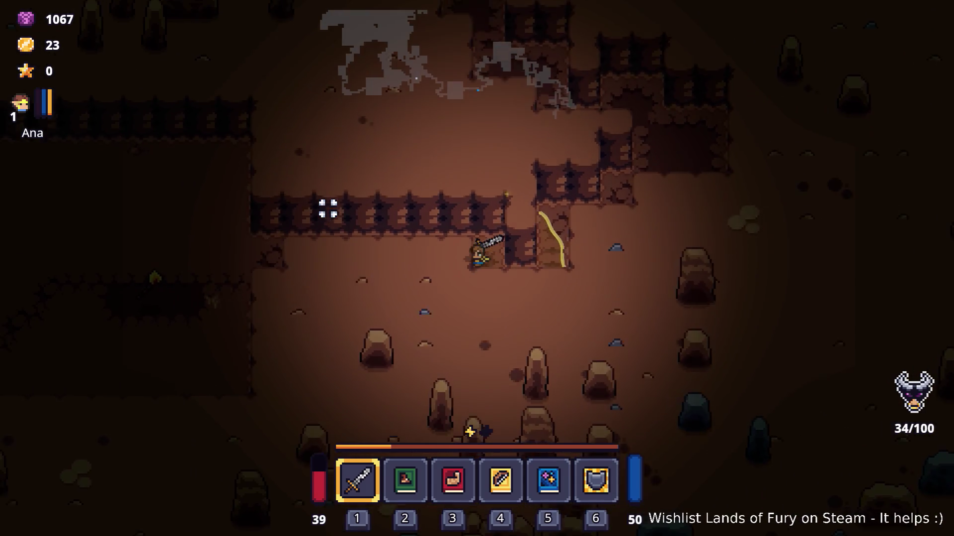
{"action": "key", "text": "a"}
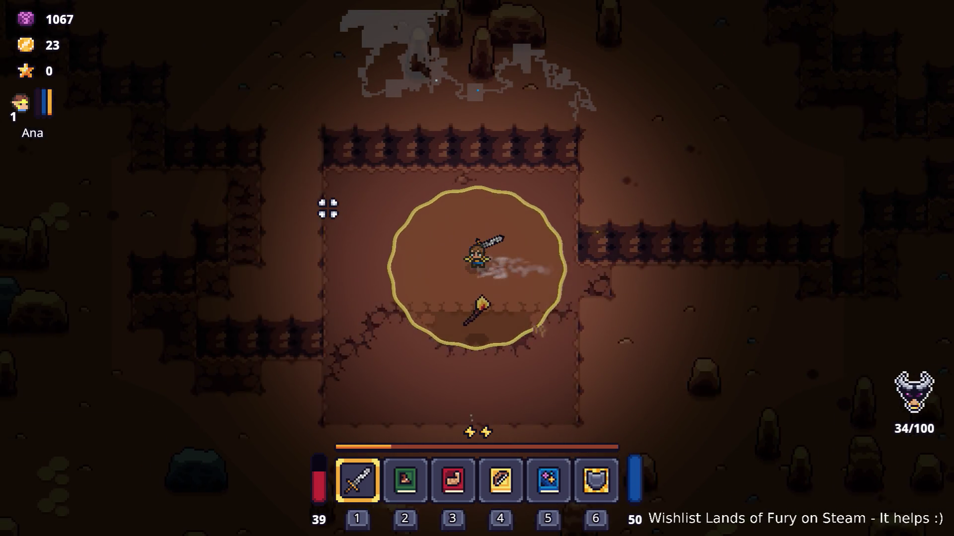
{"action": "key", "text": "s"}
{"action": "key", "text": "a"}
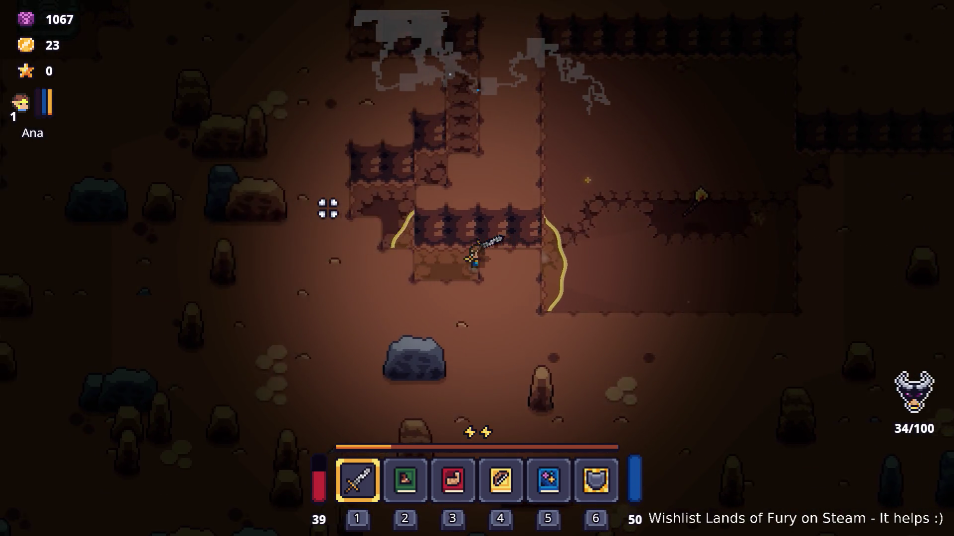
{"action": "key", "text": "w"}
{"action": "key", "text": "a"}
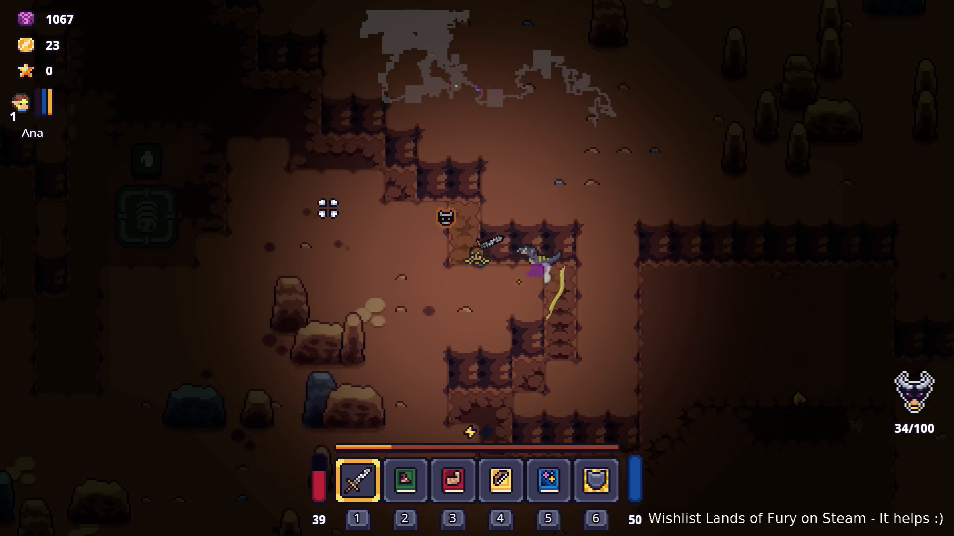
{"action": "key", "text": "w"}
{"action": "key", "text": "a"}
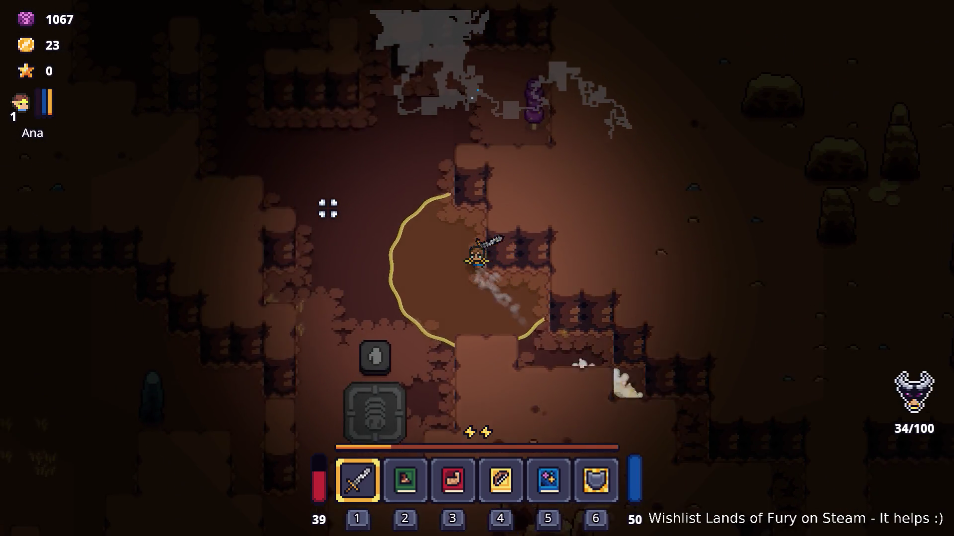
{"action": "key", "text": "w"}
{"action": "key", "text": "a"}
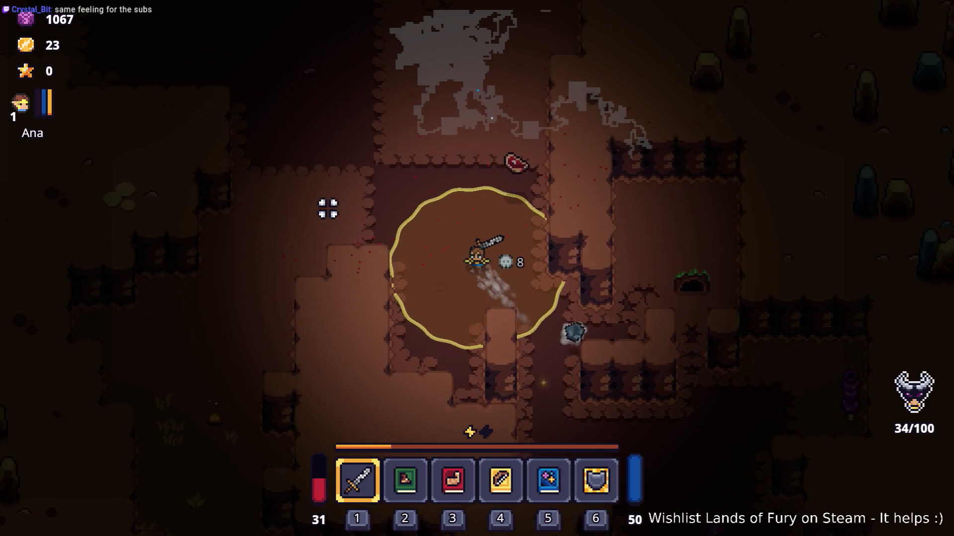
{"action": "key", "text": "w"}
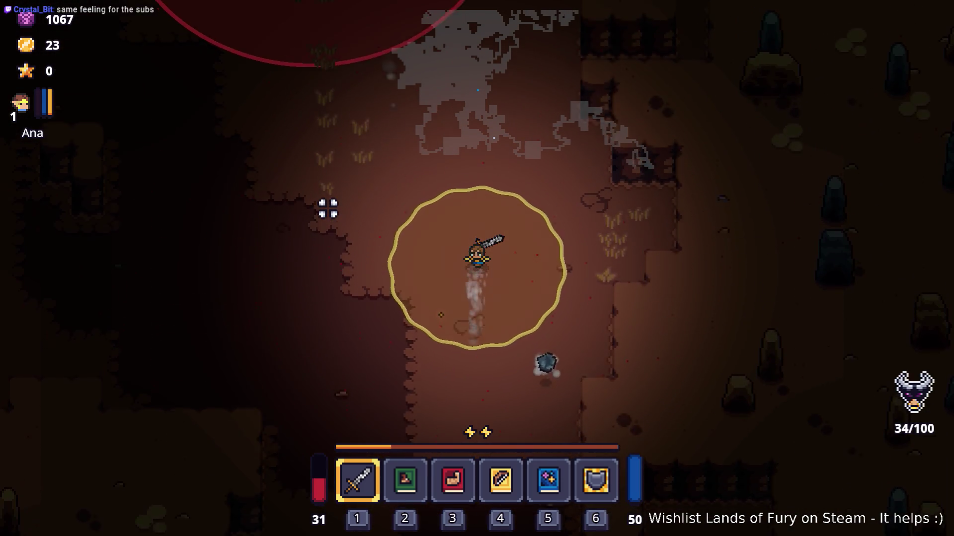
- Circle around the enemy pack, then break away to the right and up through the cave
{"action": "key", "text": "w"}
{"action": "key", "text": "a"}
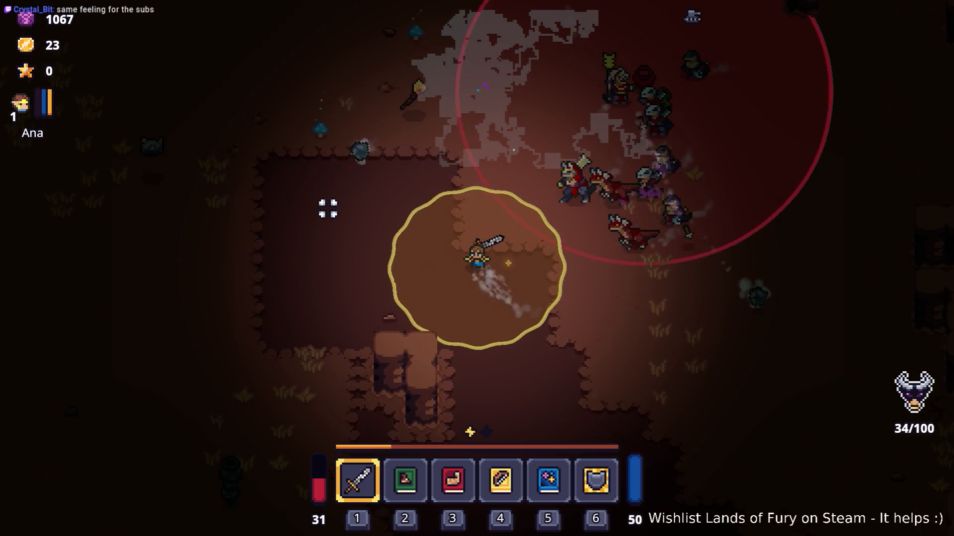
{"action": "key", "text": "w"}
{"action": "key", "text": "a"}
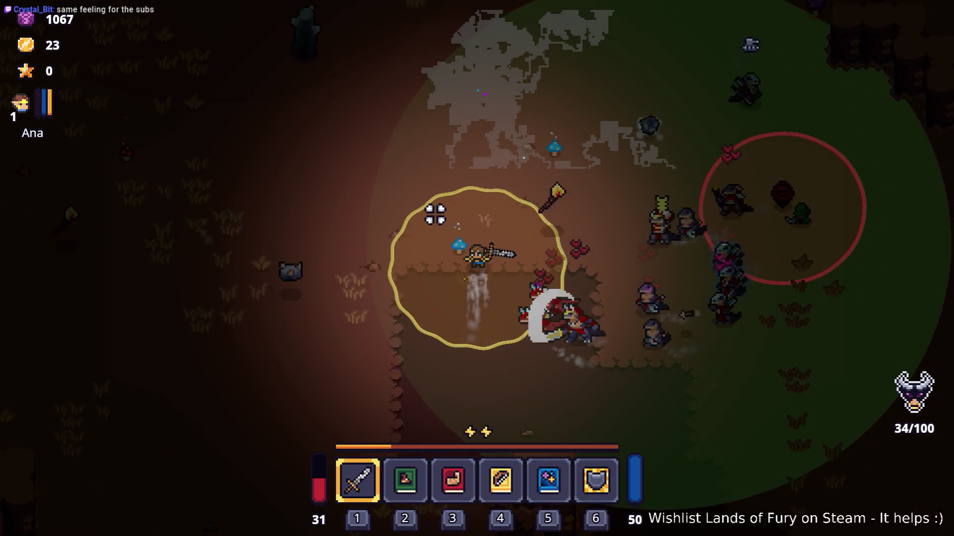
{"action": "key", "text": "w"}
{"action": "key", "text": "d"}
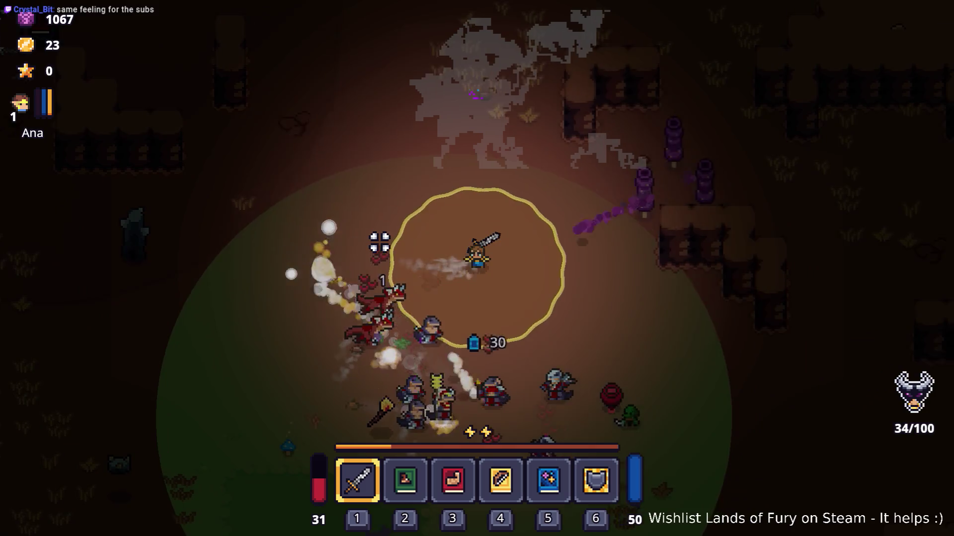
{"action": "key", "text": "d"}
{"action": "key", "text": "s"}
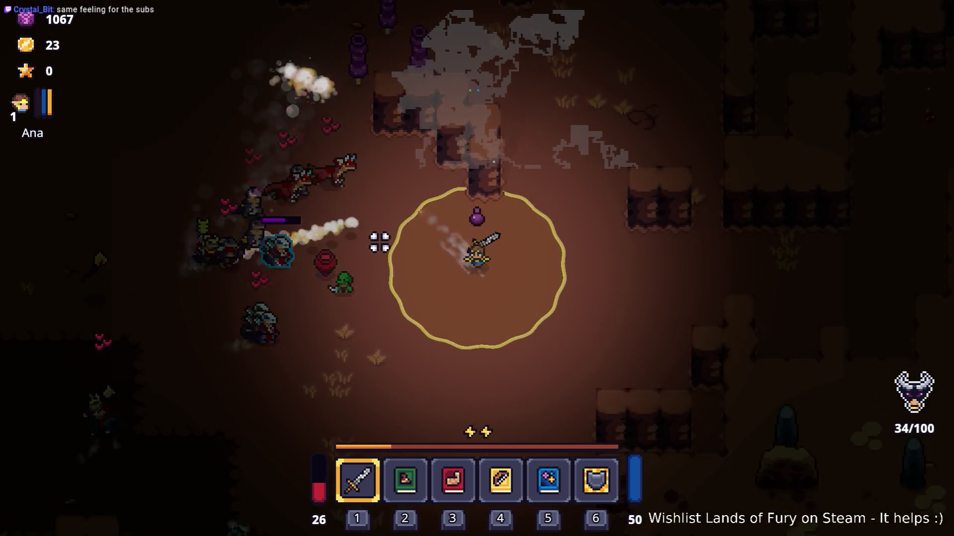
{"action": "key", "text": "d"}
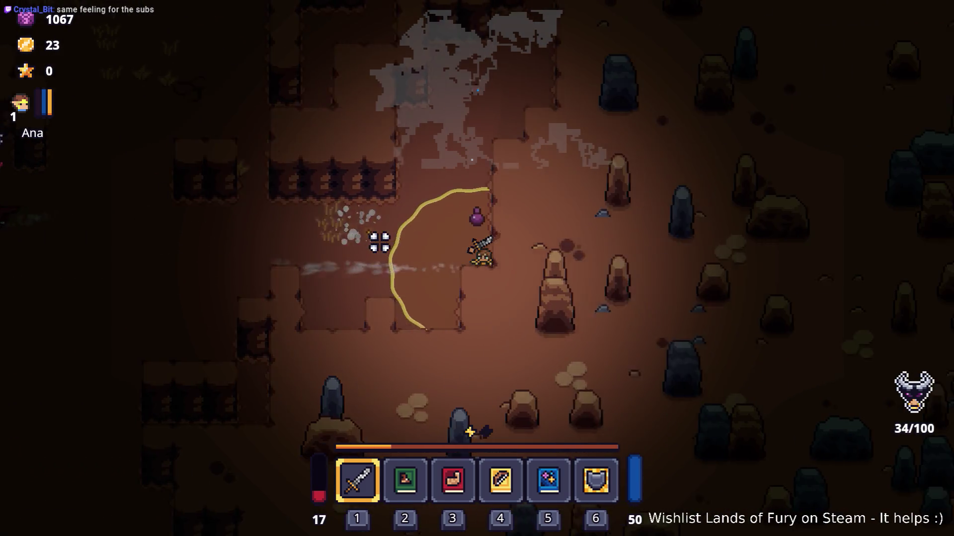
{"action": "key", "text": "w"}
{"action": "key", "text": "d"}
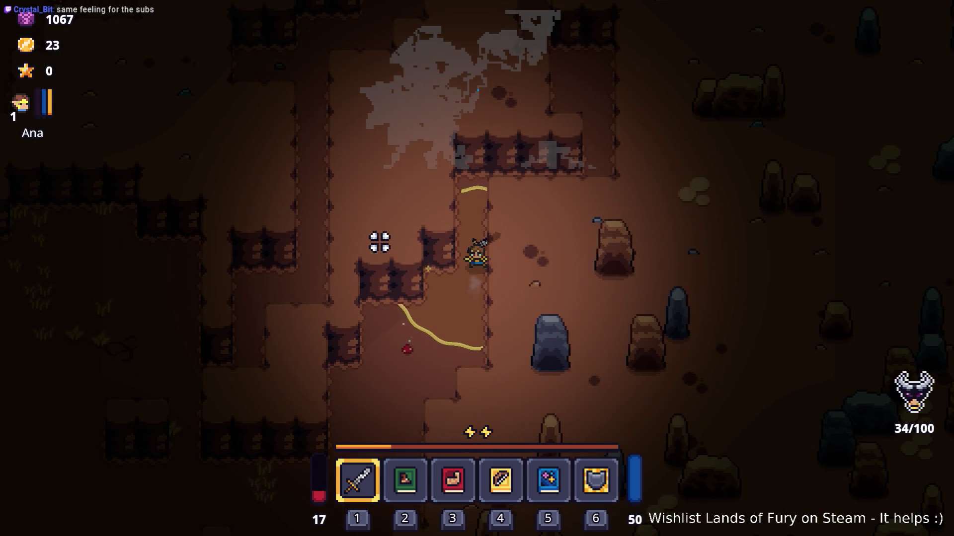
- Walk the hero up and right, then straight up through the cave
{"action": "key", "text": "w"}
{"action": "key", "text": "d"}
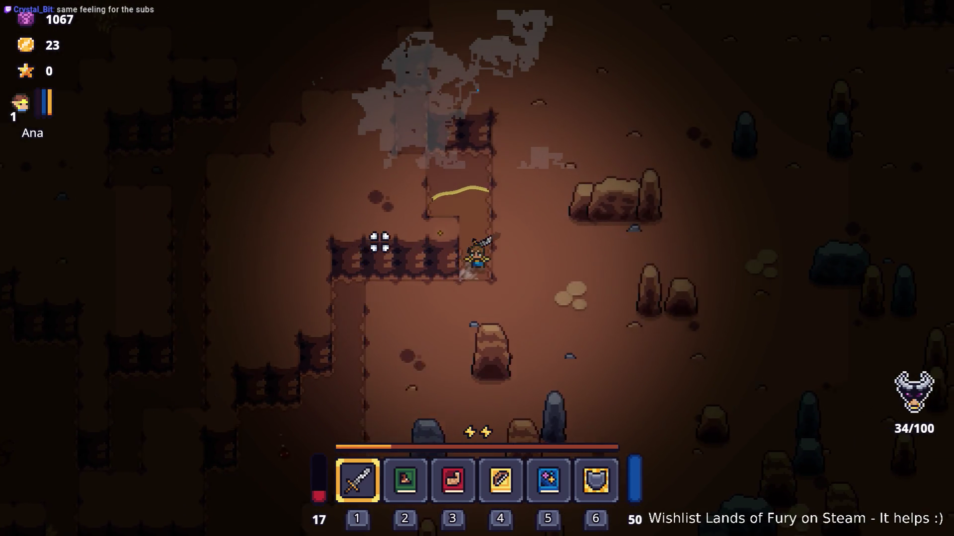
{"action": "key", "text": "w"}
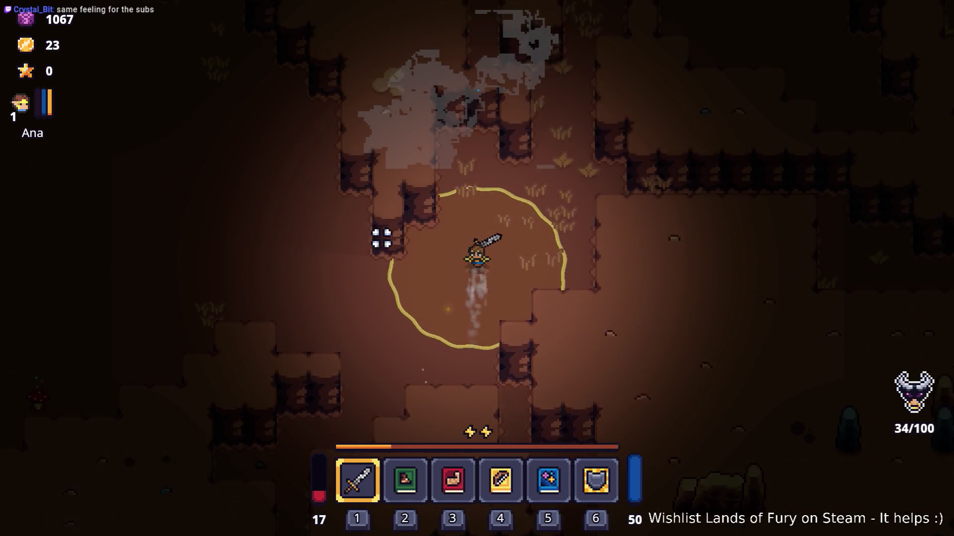
- Walk the hero left and up past the campfire room toward the dotted area
{"action": "key", "text": "a"}
{"action": "key", "text": "w"}
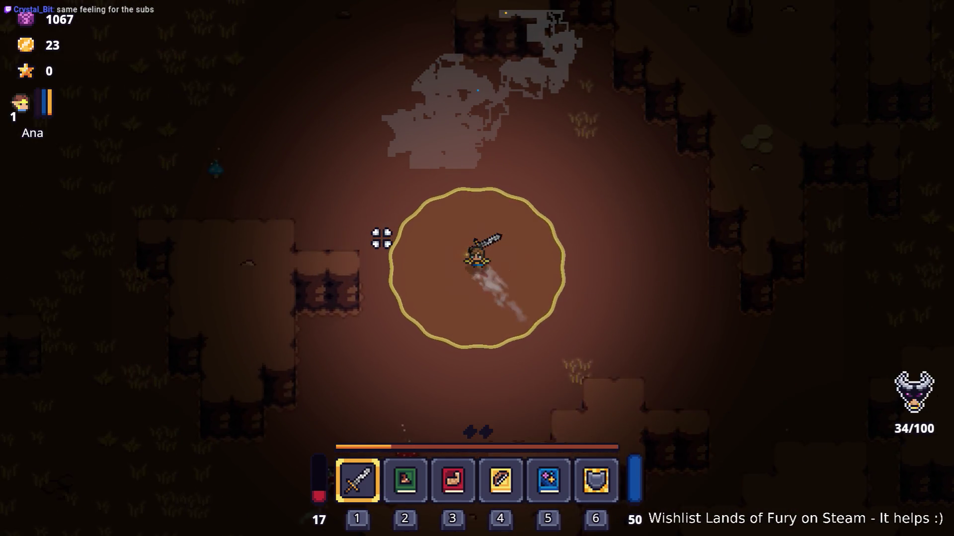
{"action": "key", "text": "a"}
{"action": "key", "text": "w"}
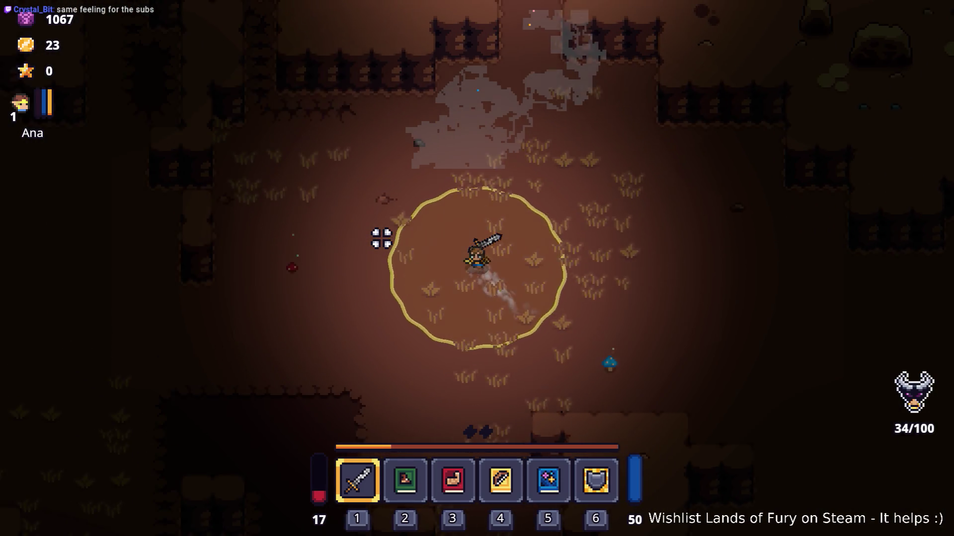
{"action": "key", "text": "a"}
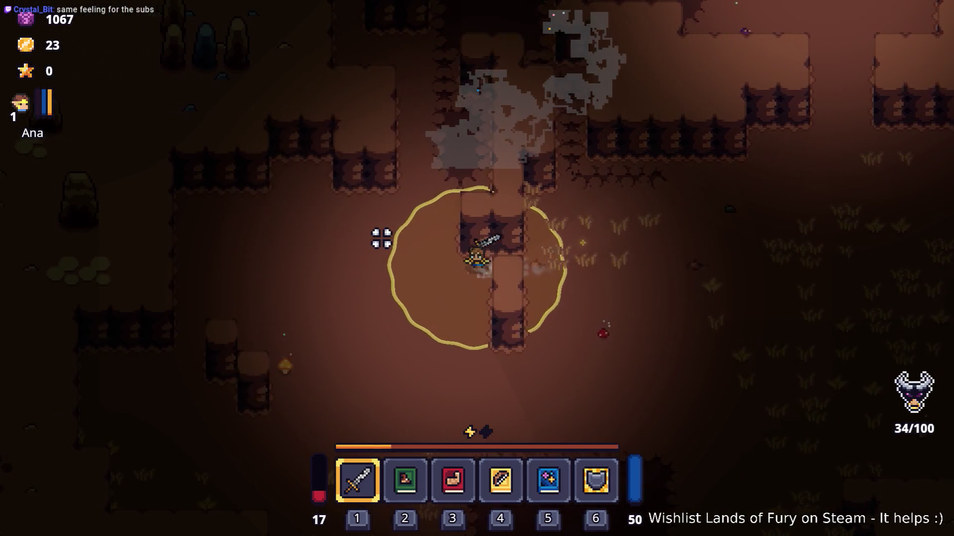
{"action": "key", "text": "w"}
{"action": "key", "text": "w"}
{"action": "key", "text": "d"}
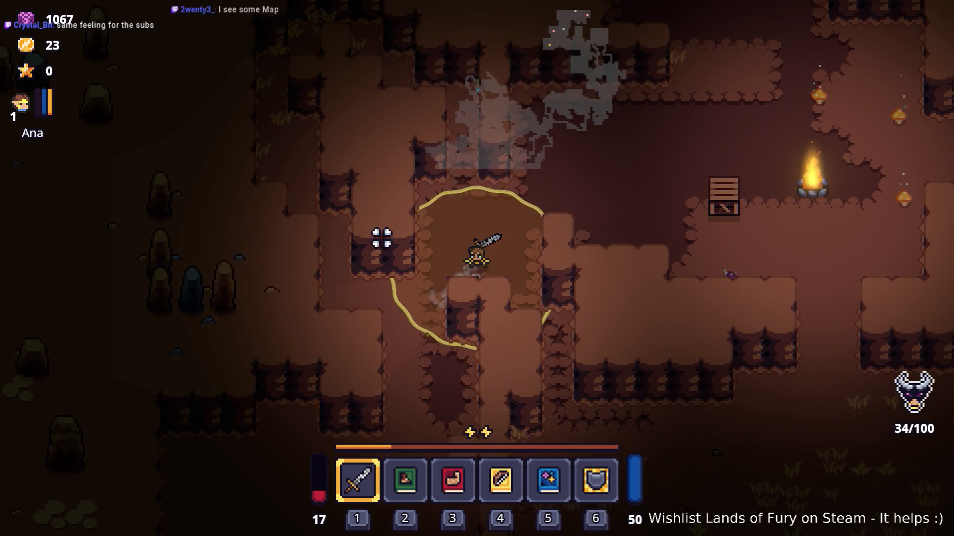
{"action": "key", "text": "s"}
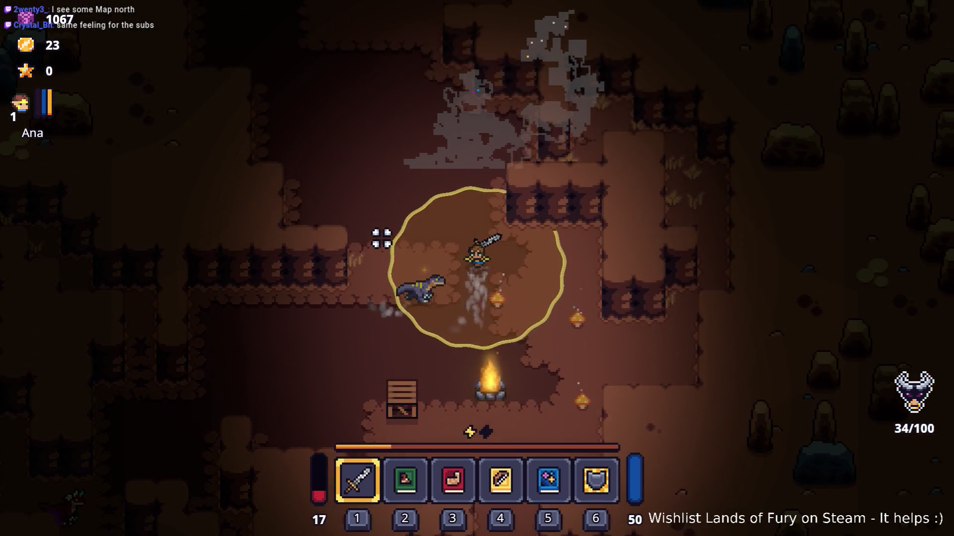
{"action": "key", "text": "w"}
{"action": "key", "text": "d"}
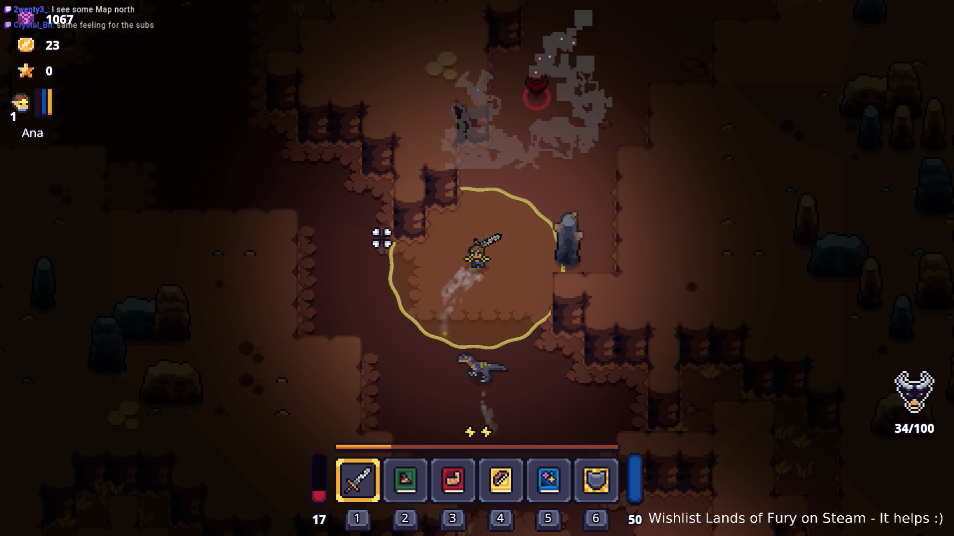
{"action": "key", "text": "w"}
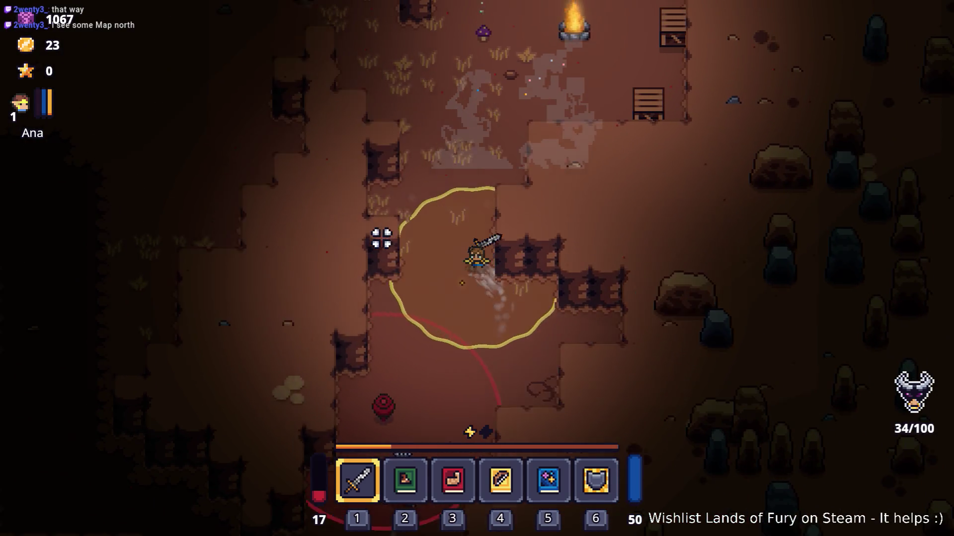
{"action": "key", "text": "w"}
{"action": "key", "text": "a"}
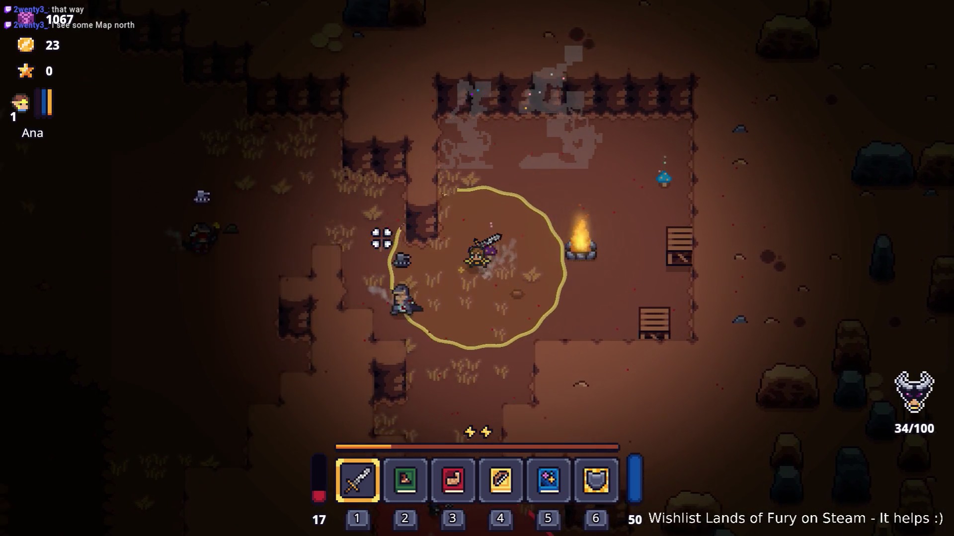
{"action": "key", "text": "a"}
{"action": "key", "text": "w"}
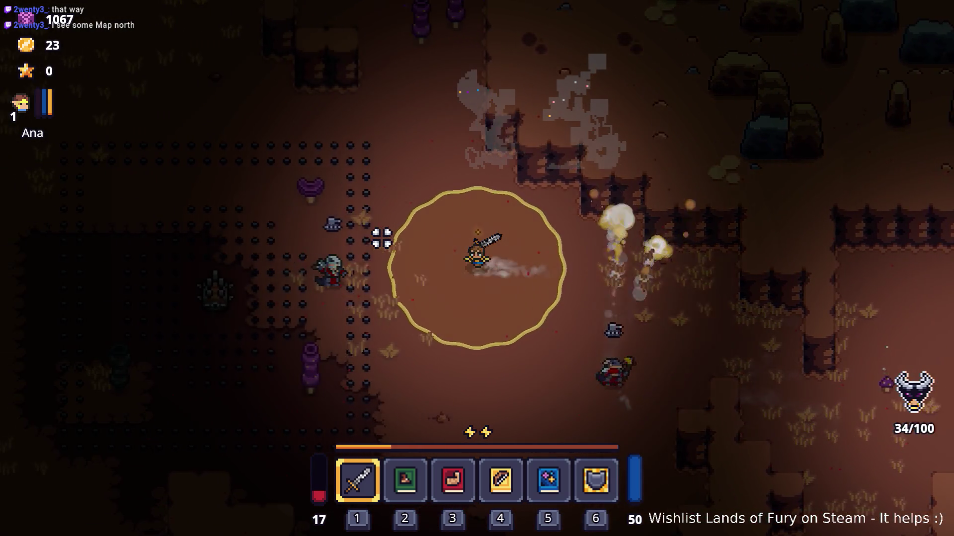
{"action": "key", "text": "a"}
{"action": "key", "text": "w"}
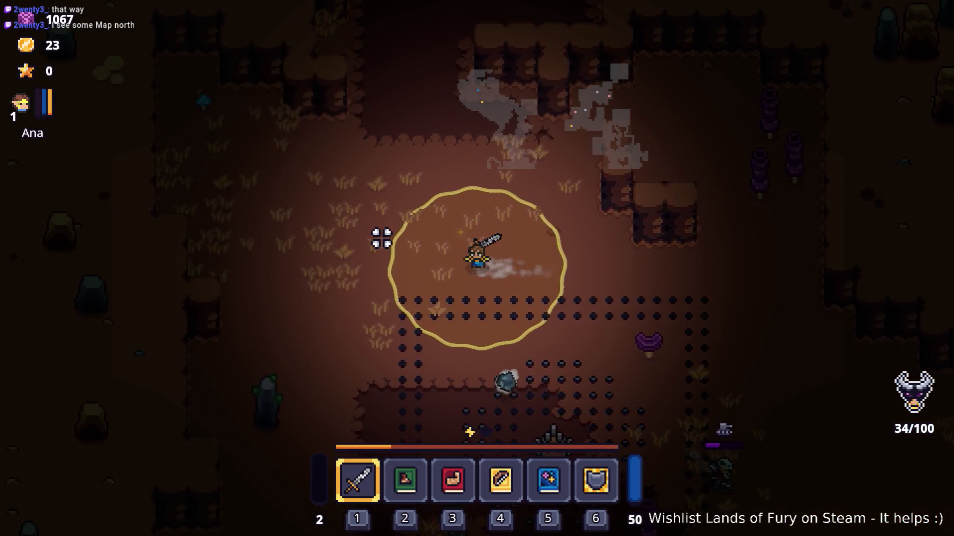
- Run up and right into a new room, then head toward the campfire and crates
{"action": "key", "text": "w"}
{"action": "key", "text": "d"}
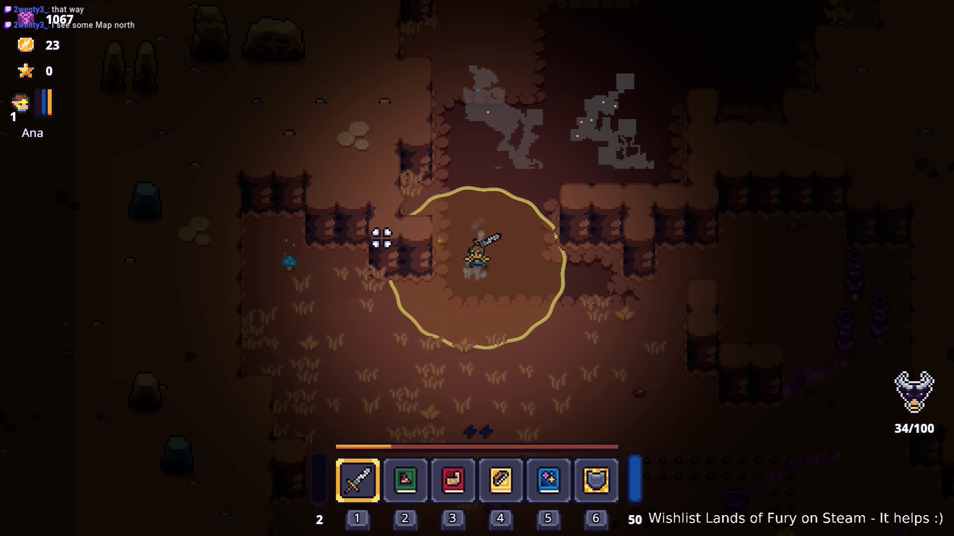
{"action": "key", "text": "w"}
{"action": "key", "text": "d"}
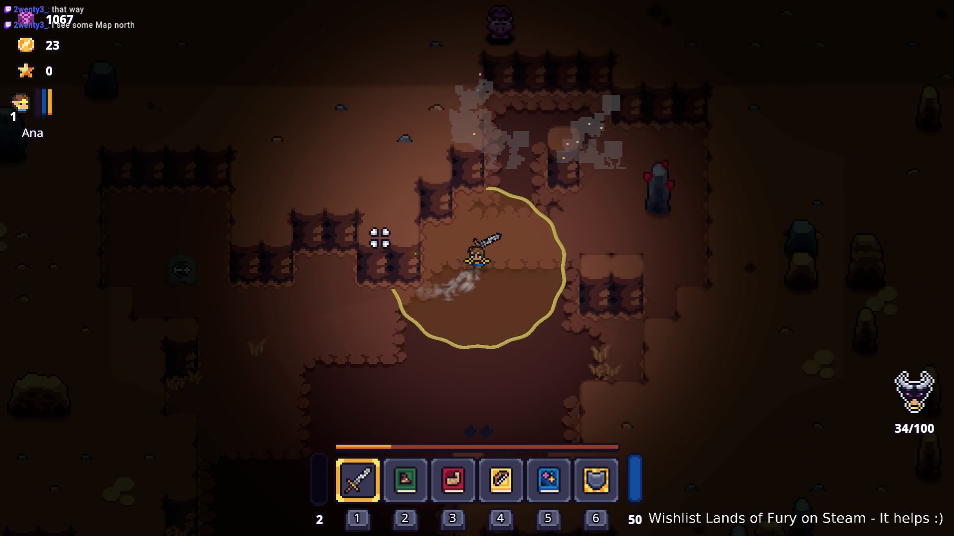
{"action": "key", "text": "s"}
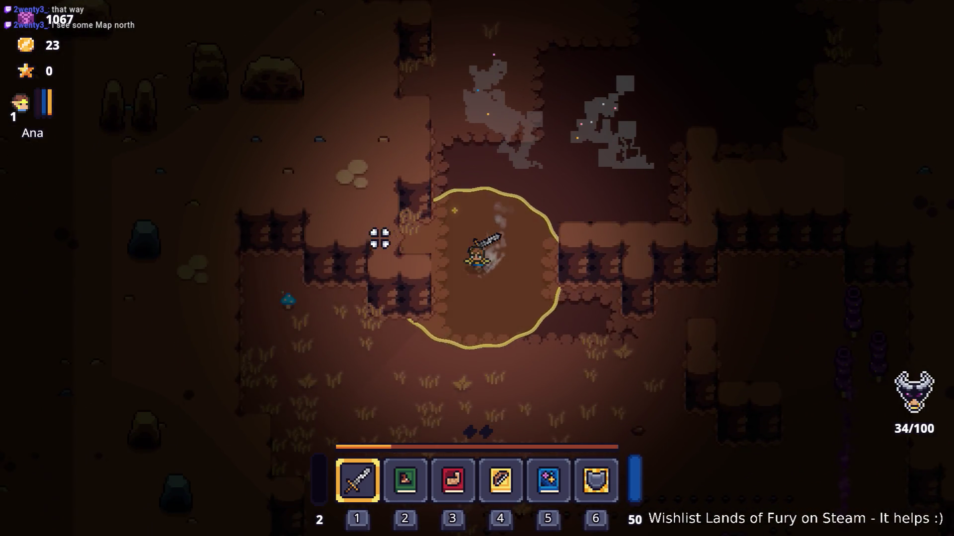
{"action": "key", "text": "s"}
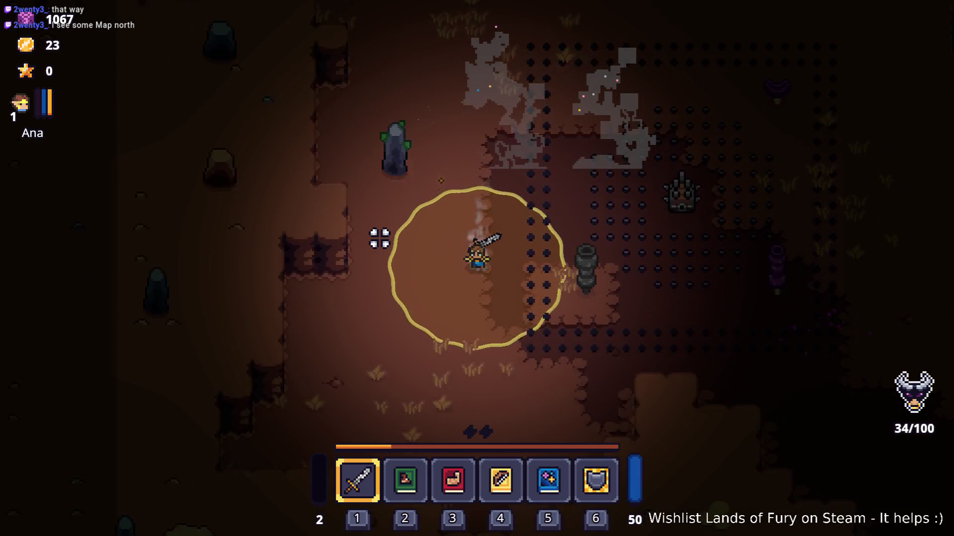
{"action": "key", "text": "d"}
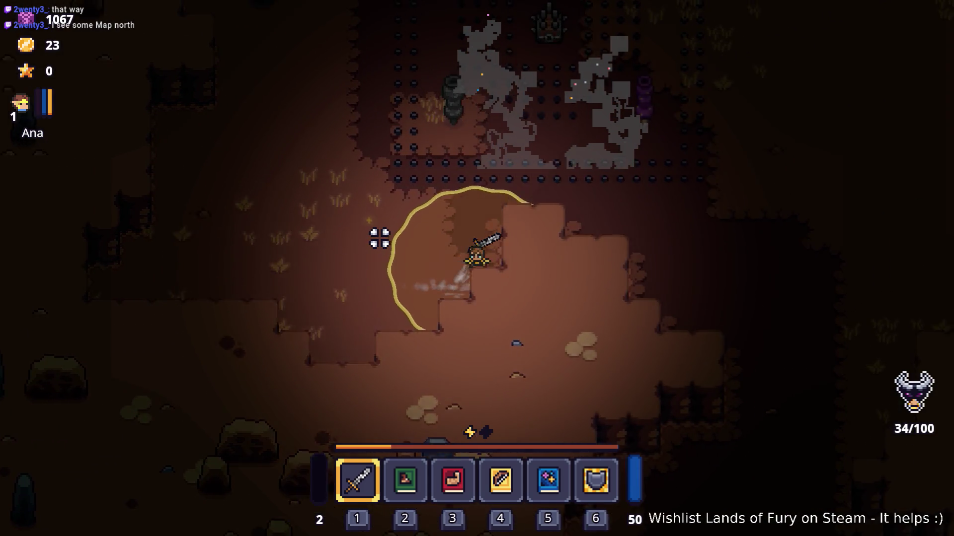
{"action": "key", "text": "w"}
{"action": "key", "text": "d"}
{"action": "key", "text": "w"}
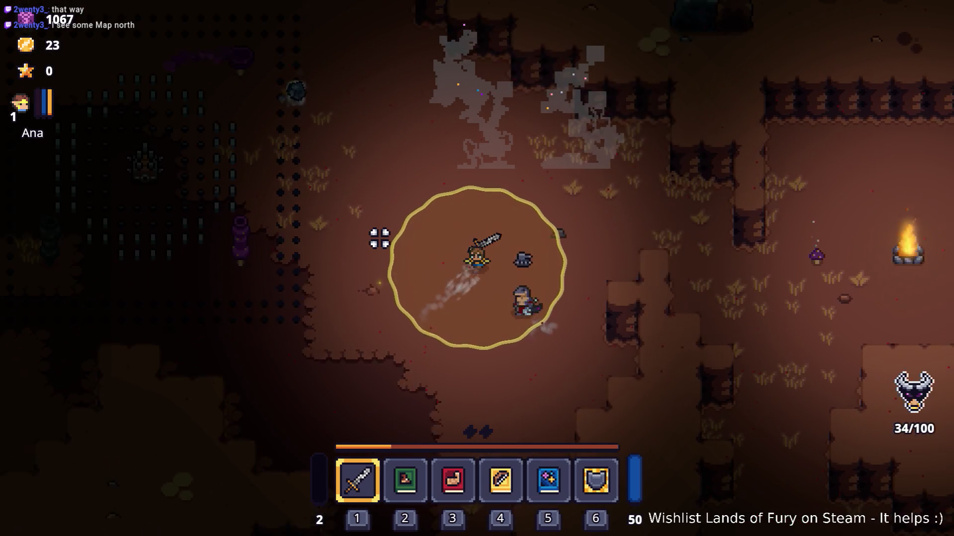
- Move around the campfire and crates, then head down and left away from them
{"action": "key", "text": "s"}
{"action": "key", "text": "a"}
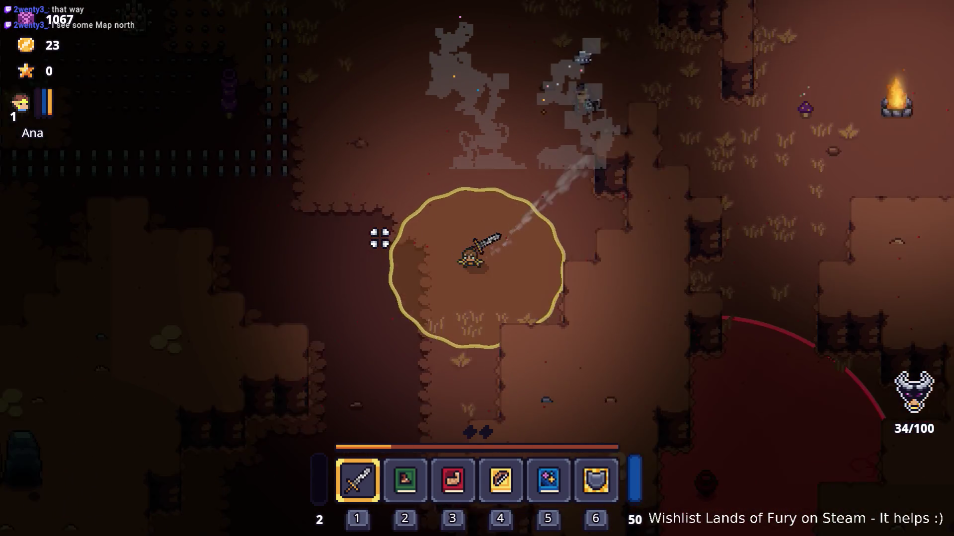
{"action": "key", "text": "d"}
{"action": "key", "text": "s"}
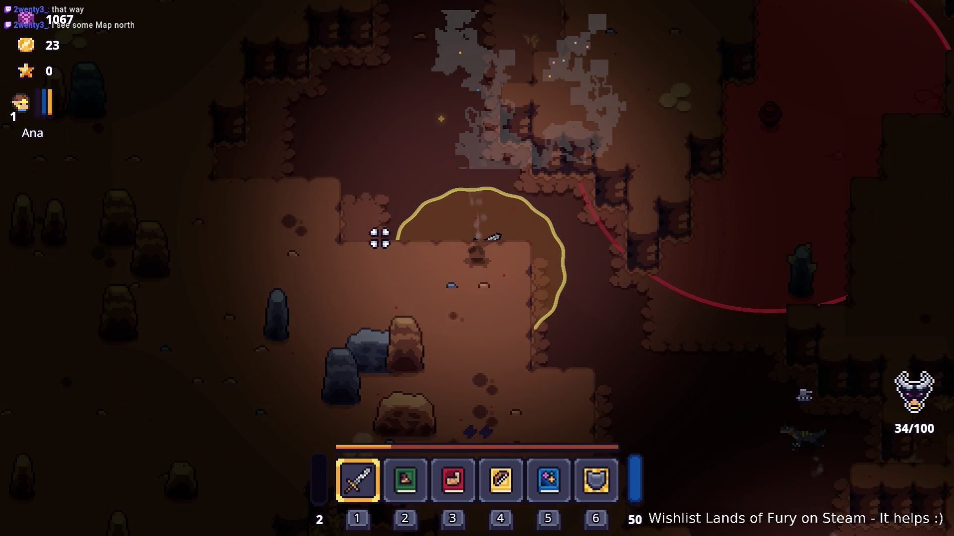
{"action": "key", "text": "s"}
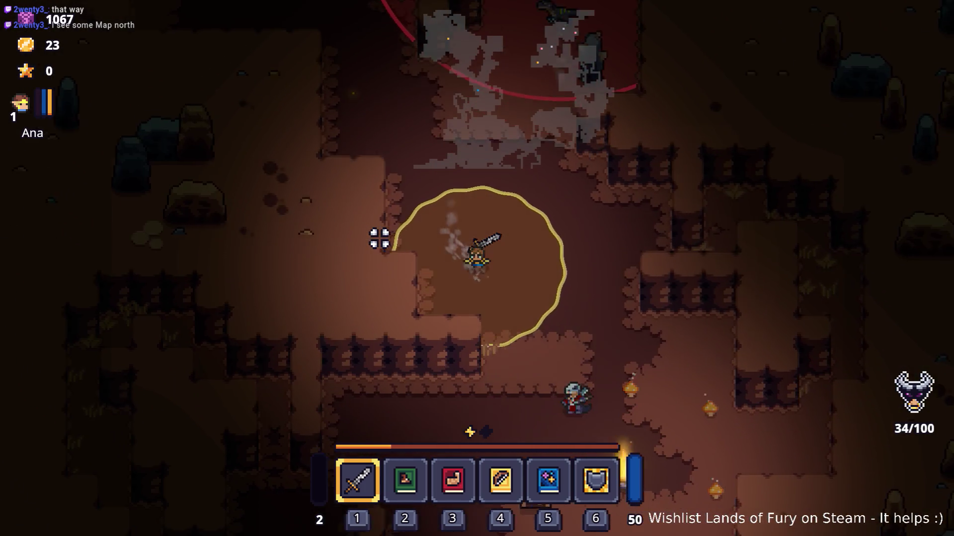
{"action": "key", "text": "d"}
{"action": "key", "text": "a"}
{"action": "key", "text": "s"}
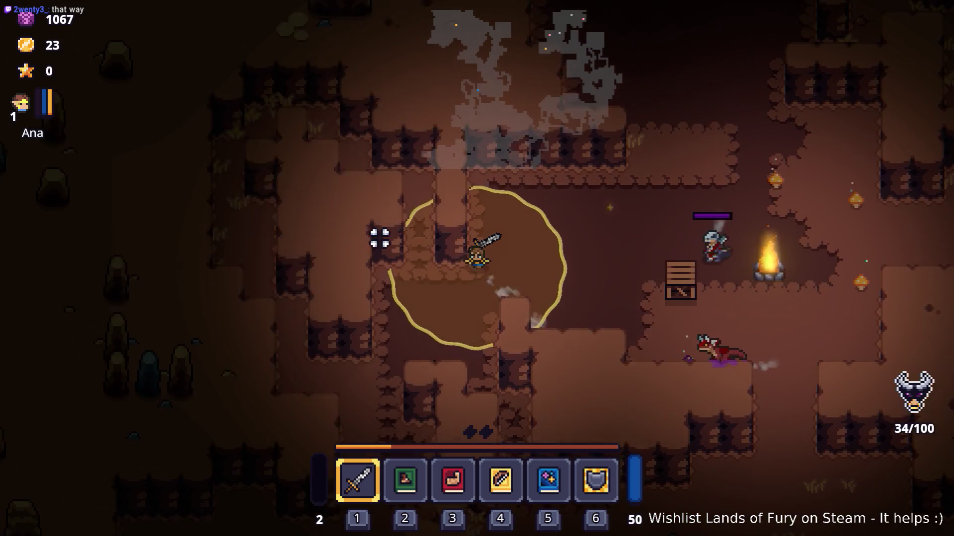
{"action": "key", "text": "s"}
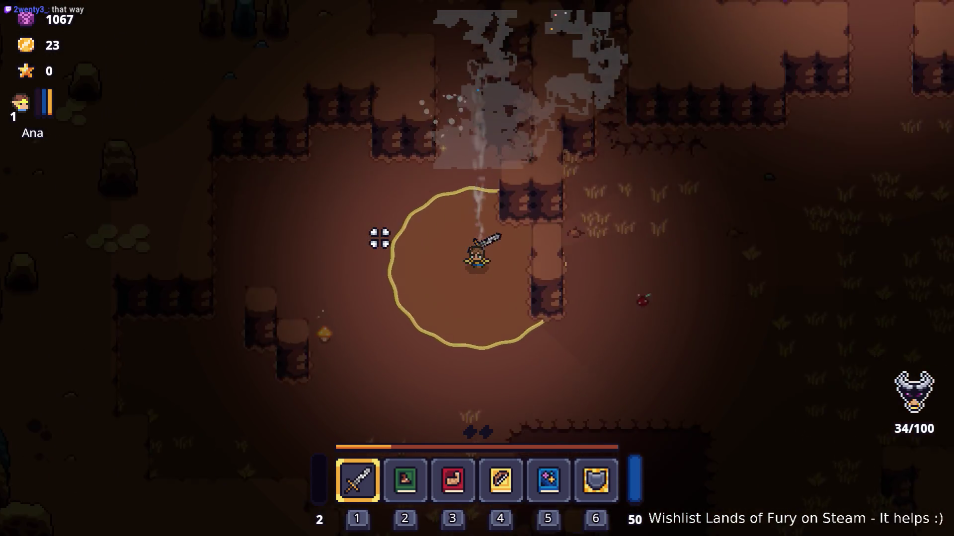
{"action": "key", "text": "a"}
- Walk past the gravestones and red book, then pause the run and quit to the editor
{"action": "key", "text": "s"}
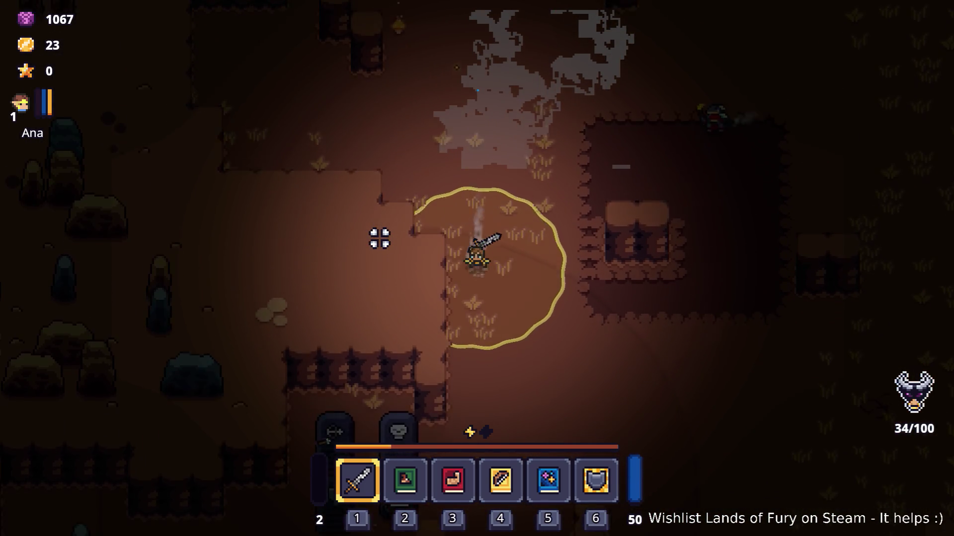
{"action": "key", "text": "s"}
{"action": "key", "text": "a"}
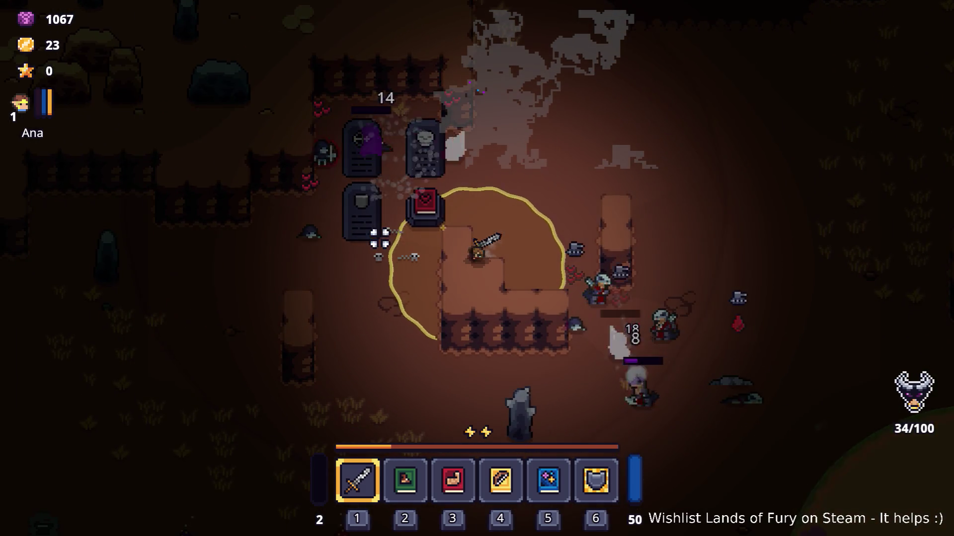
{"action": "key", "text": "d"}
{"action": "key", "text": "s"}
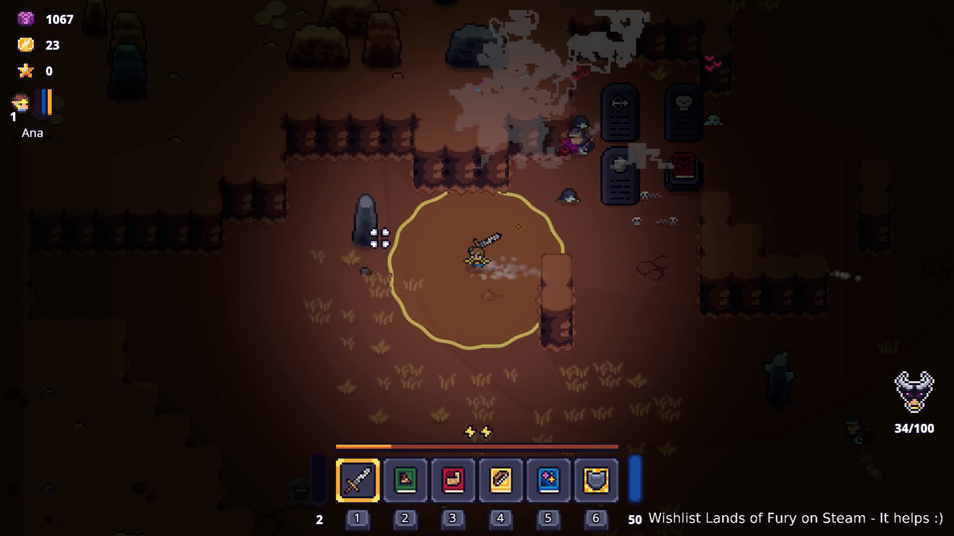
{"action": "key", "text": "w"}
{"action": "key", "text": "d"}
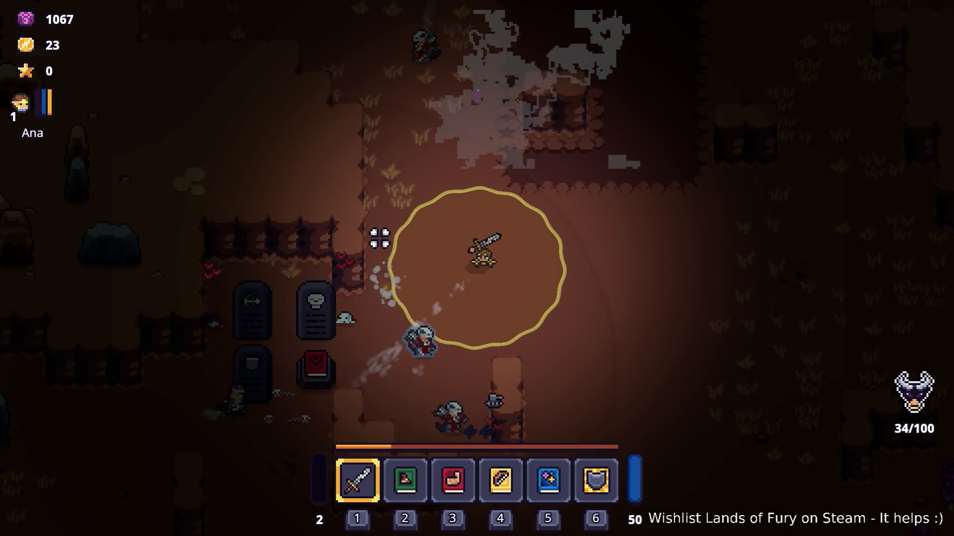
{"action": "key", "text": "d"}
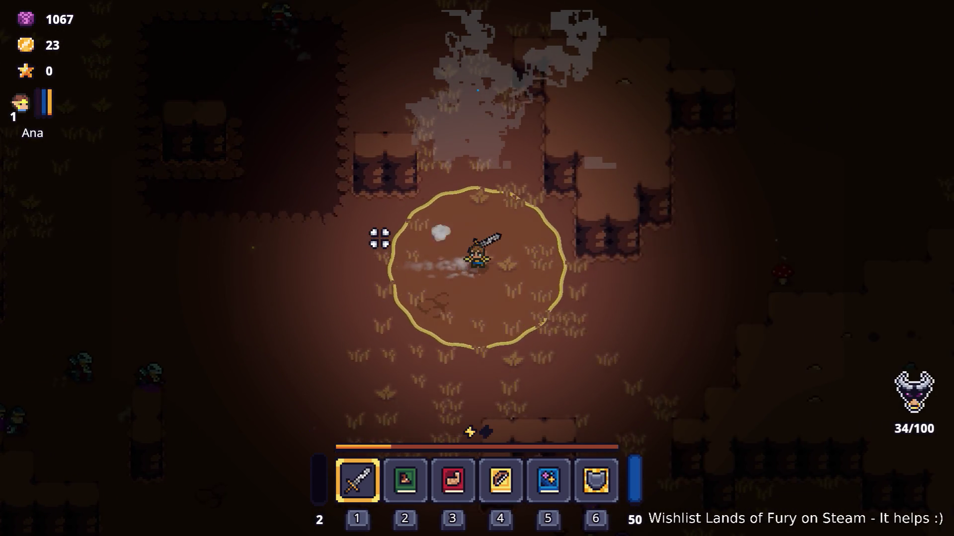
{"action": "key", "text": "s"}
{"action": "key", "text": "Escape"}
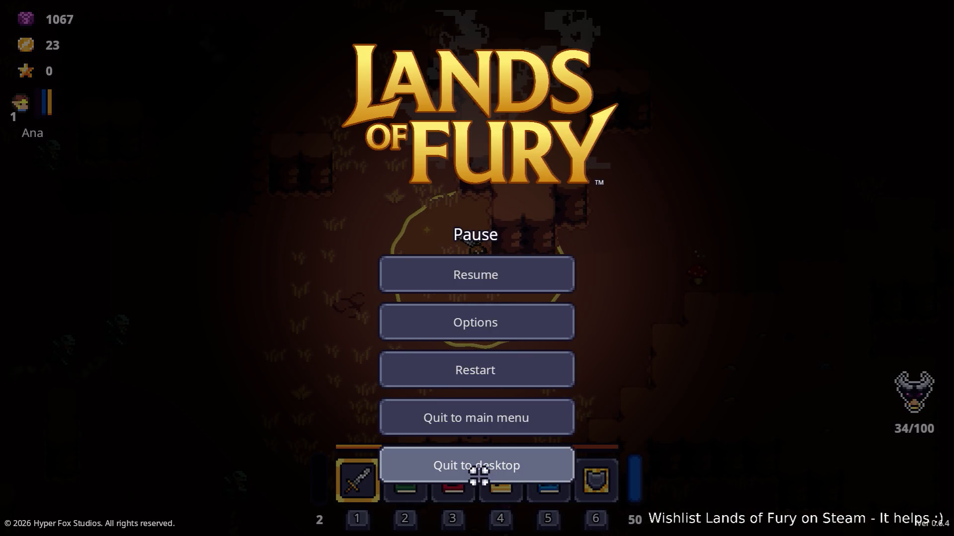
{"action": "left_click", "coordinate": [478, 469]}
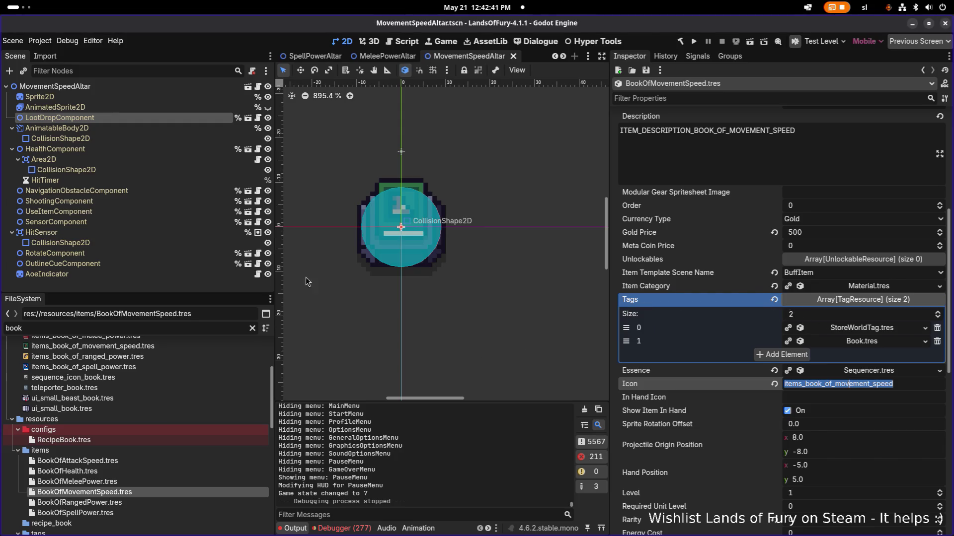
- Filter files for 'cavernou', open CavernousDepths1.tres, and expand its CavernousDepthsCombatPOIs1 placement rule
{"action": "left_click", "coordinate": [192, 326]}
{"action": "key", "text": "ctrl+a"}
{"action": "type", "text": "cavernou"}
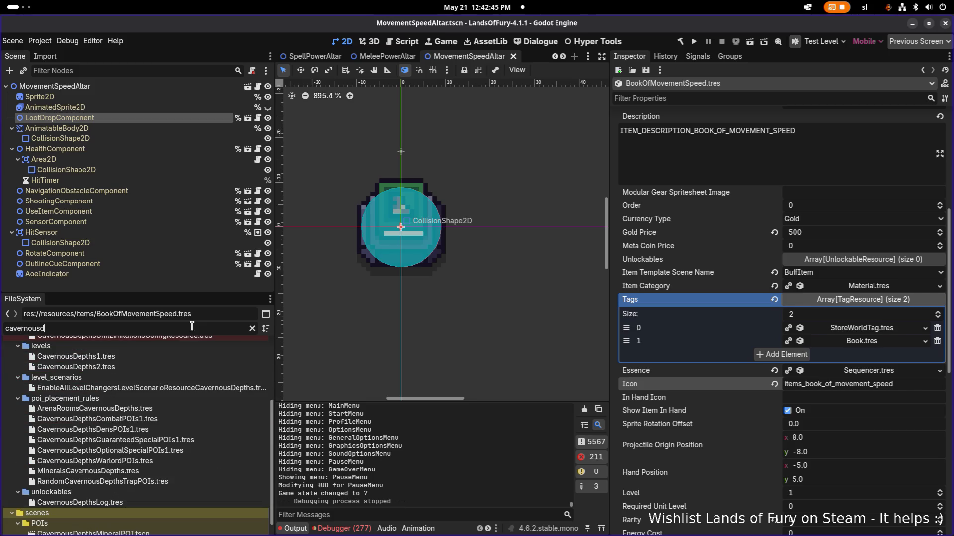
{"action": "left_click", "coordinate": [183, 356]}
{"action": "scroll", "coordinate": [799, 309], "scroll_direction": "down", "scroll_amount": 15}
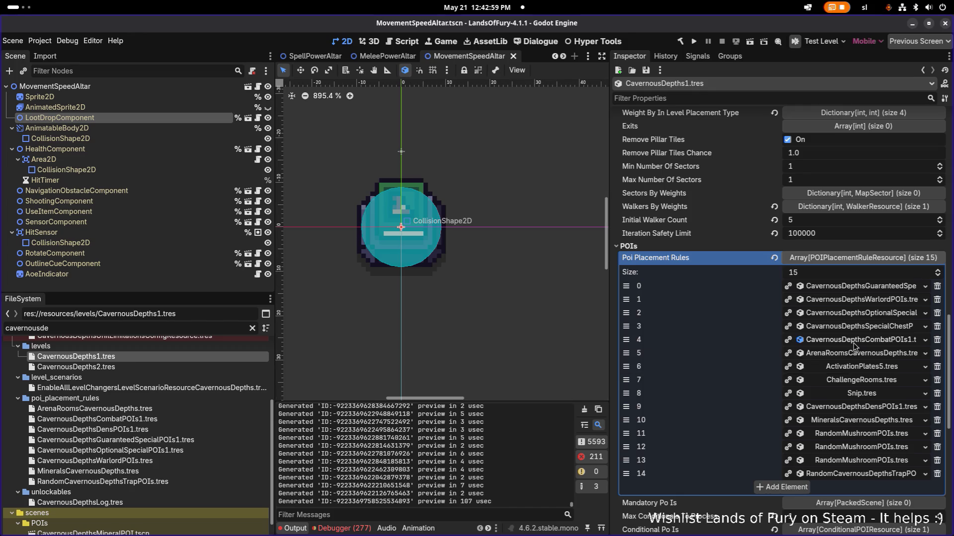
{"action": "left_click", "coordinate": [854, 343]}
{"action": "mouse_move", "coordinate": [609, 342]}
{"action": "left_mouse_down"}
{"action": "mouse_move", "coordinate": [536, 343]}
{"action": "mouse_move", "coordinate": [555, 343]}
{"action": "left_mouse_up"}
{"action": "scroll", "coordinate": [782, 417], "scroll_direction": "down", "scroll_amount": 2}
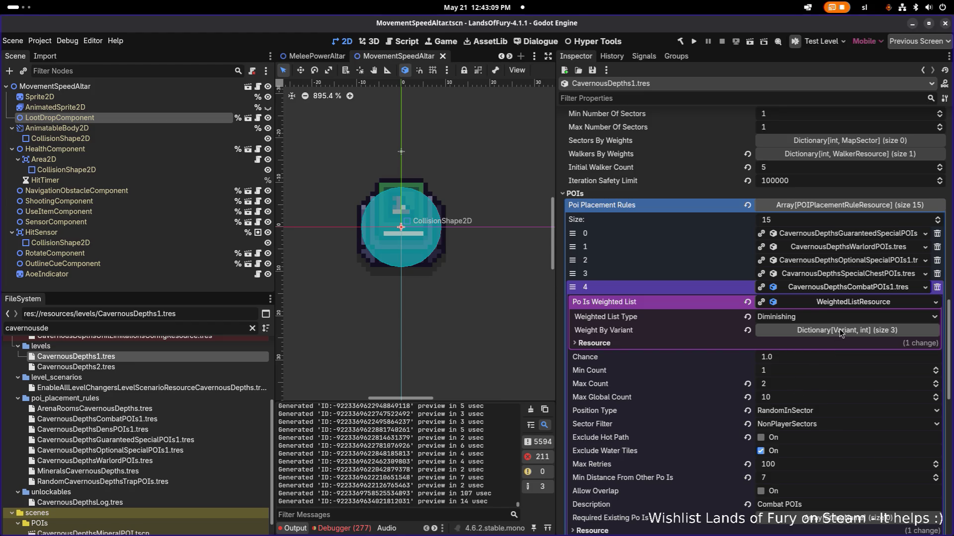
- Set the combat POI rule's first weighted variant to weight 6 and save
{"action": "left_click", "coordinate": [818, 331]}
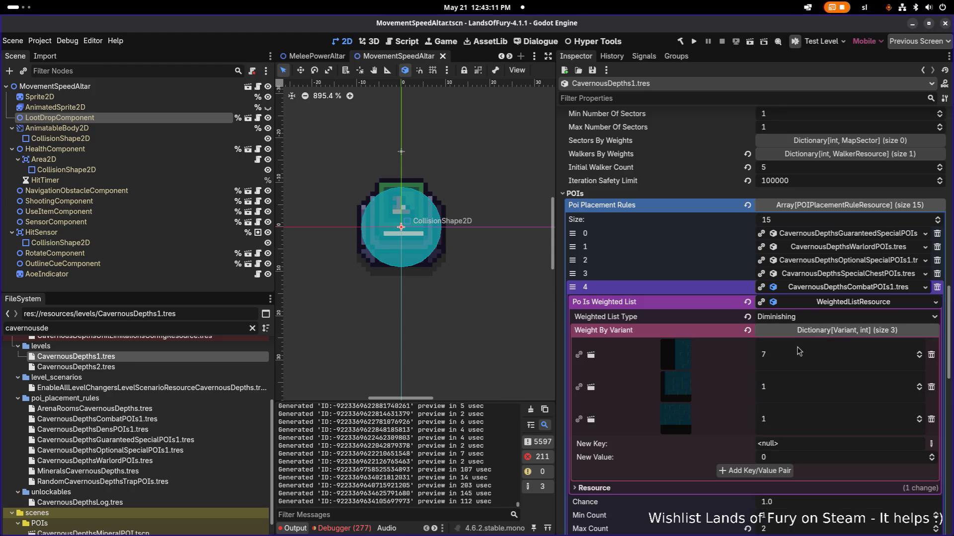
{"action": "scroll", "coordinate": [794, 351], "scroll_direction": "down", "scroll_amount": 2}
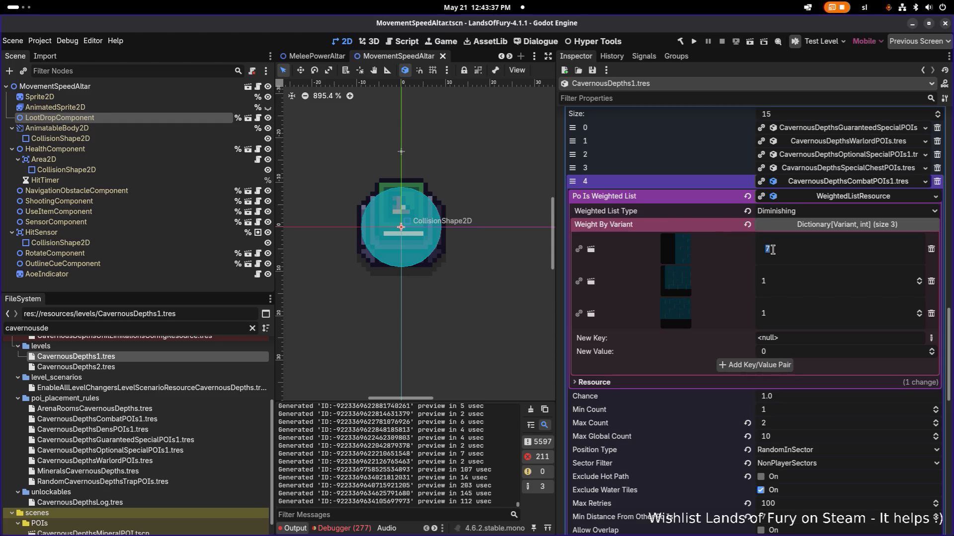
{"action": "type", "text": "6"}
{"action": "key", "text": "Return"}
{"action": "key", "text": "ctrl+s"}
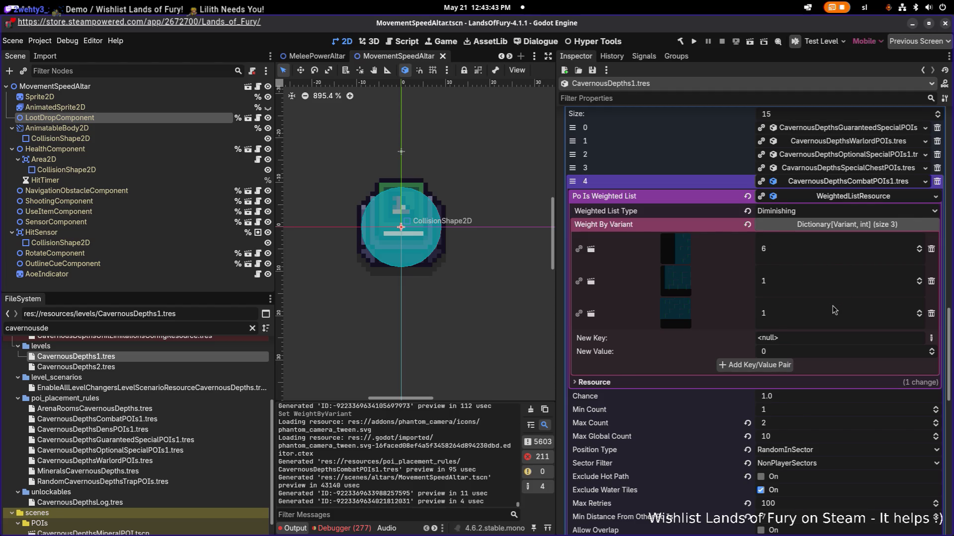
{"action": "scroll", "coordinate": [834, 311], "scroll_direction": "down", "scroll_amount": 1}
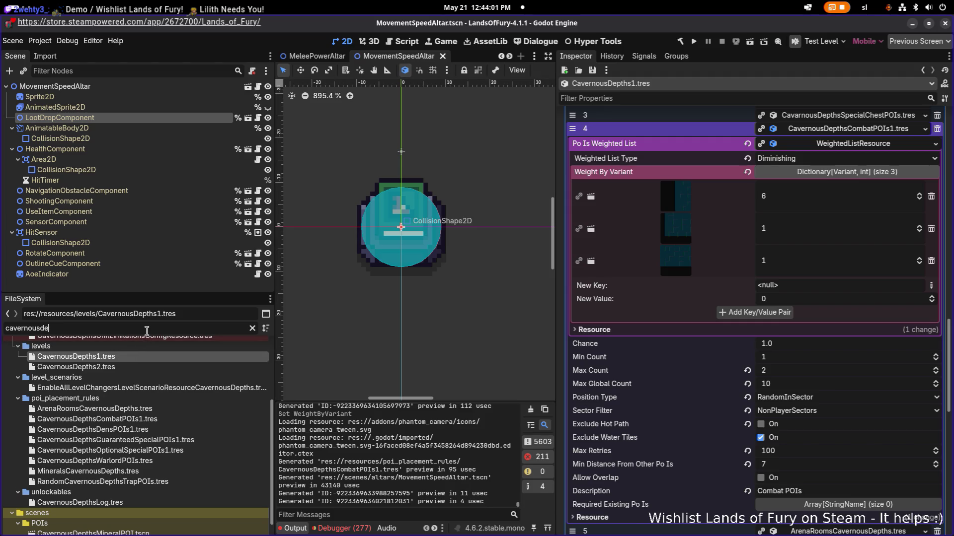
- Filter the FileSystem for 'crate' and open Crate.tscn
{"action": "type", "text": "destry"}
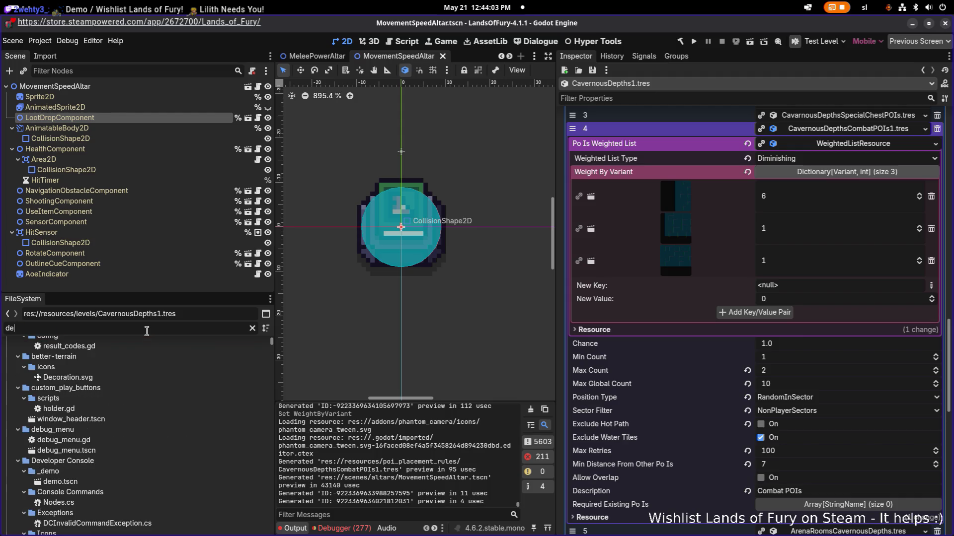
{"action": "key", "text": "BackSpace"}
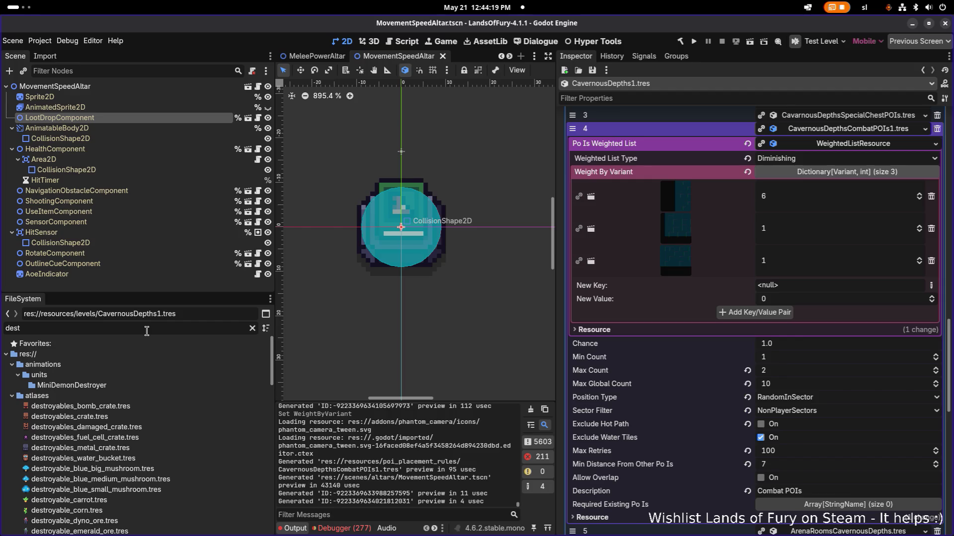
{"action": "key", "text": "ctrl+a"}
{"action": "type", "text": "crate"}
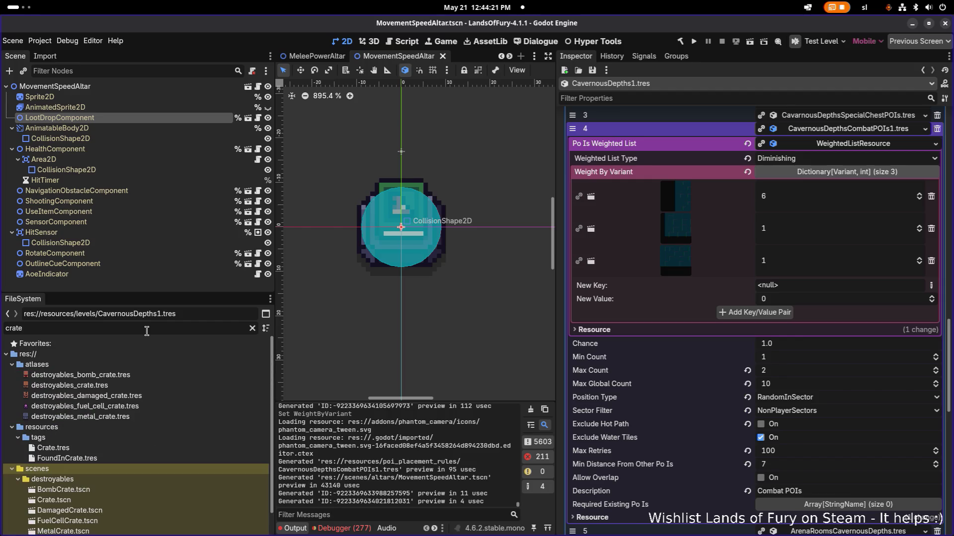
{"action": "scroll", "coordinate": [104, 445], "scroll_direction": "down", "scroll_amount": 1}
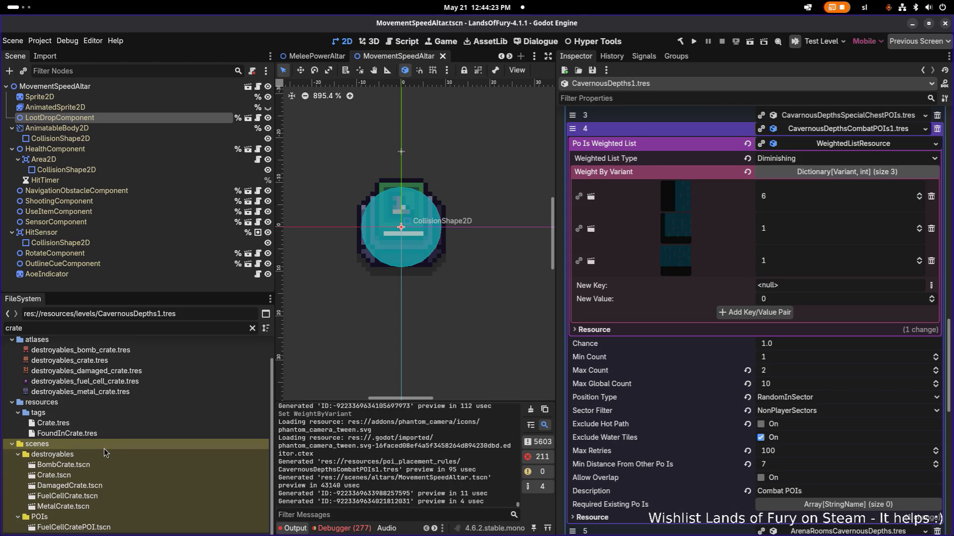
{"action": "double_click", "coordinate": [97, 476]}
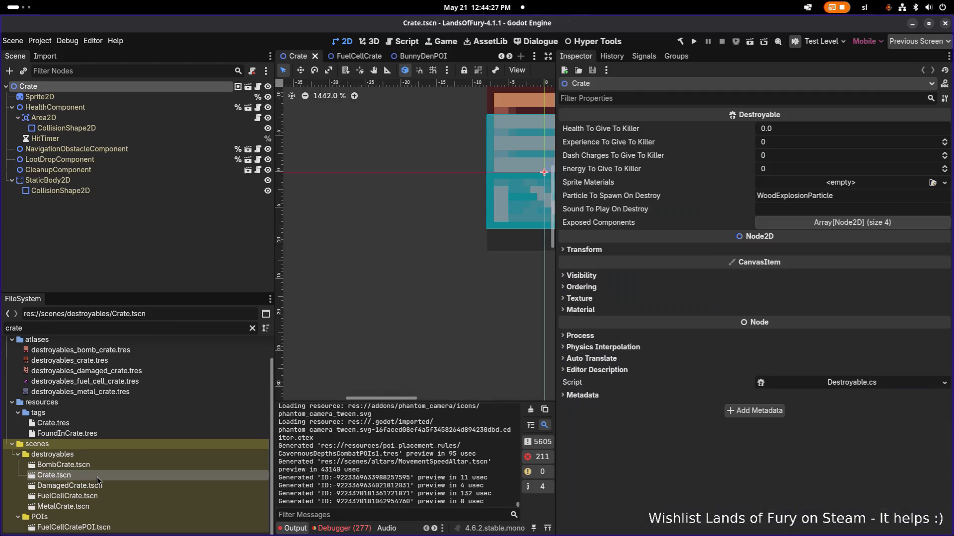
- Open BombCrate, DamagedCrate, FuelCellCrate and MetalCrate scenes, then return to DamagedCrate
{"action": "scroll", "coordinate": [421, 291], "scroll_direction": "down", "scroll_amount": 3}
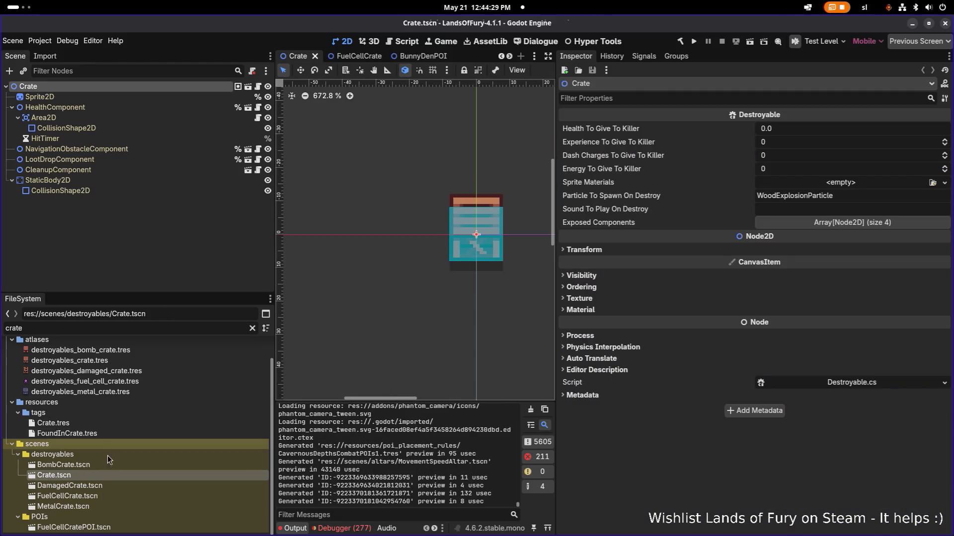
{"action": "double_click", "coordinate": [98, 467]}
{"action": "double_click", "coordinate": [98, 486]}
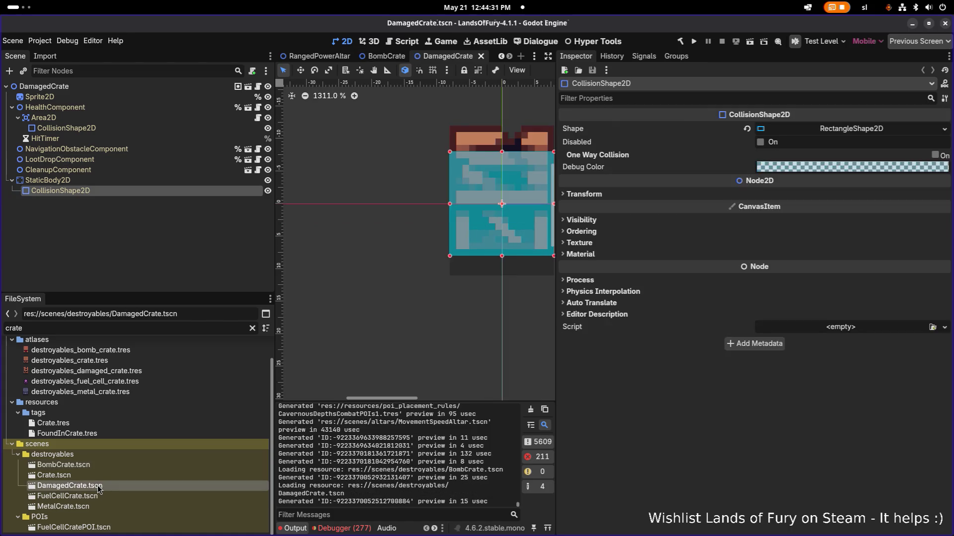
{"action": "double_click", "coordinate": [96, 497]}
{"action": "double_click", "coordinate": [91, 506]}
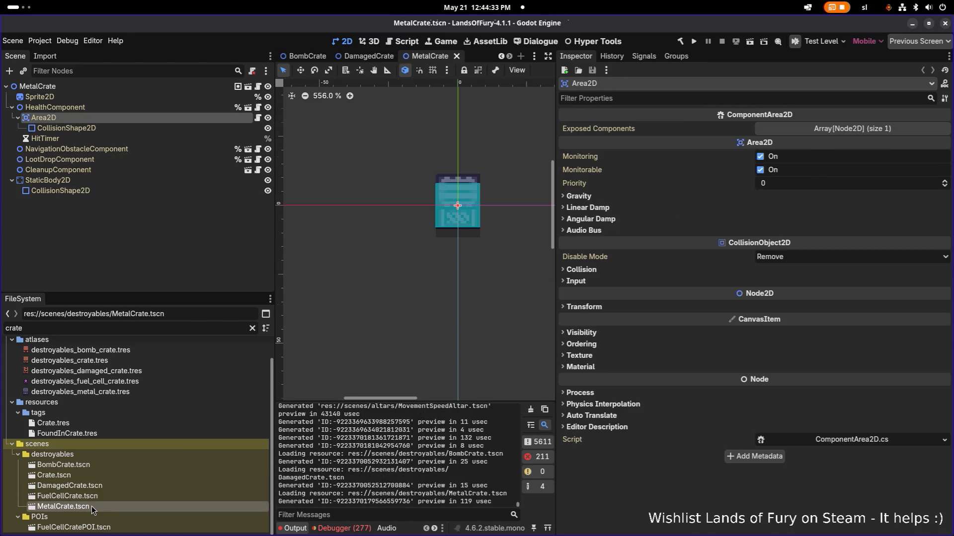
{"action": "double_click", "coordinate": [111, 485]}
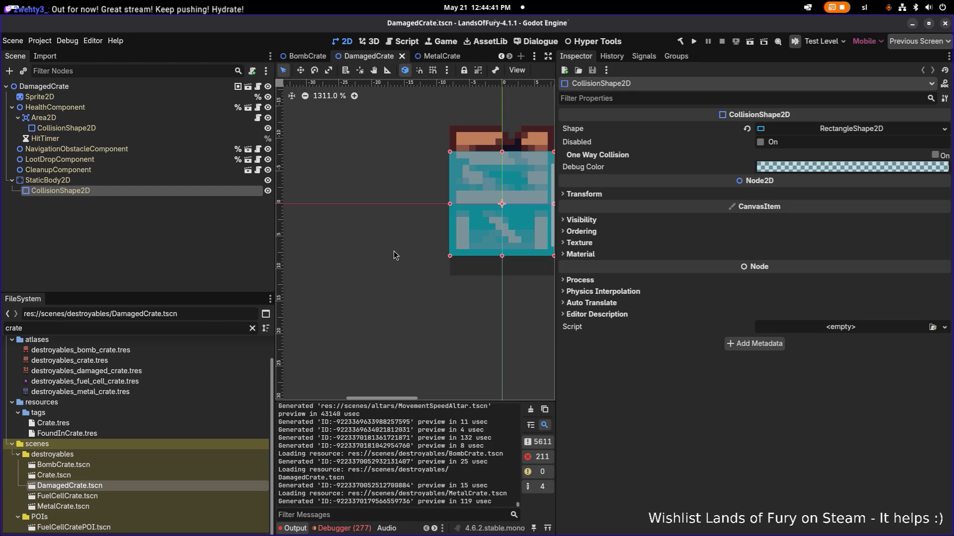
- Widen the 2D view and inspect DamagedCrate's nodes, ending on HealthComponent settings
{"action": "scroll", "coordinate": [391, 256], "scroll_direction": "right", "scroll_amount": 2}
{"action": "scroll", "coordinate": [391, 257], "scroll_direction": "up", "scroll_amount": 1}
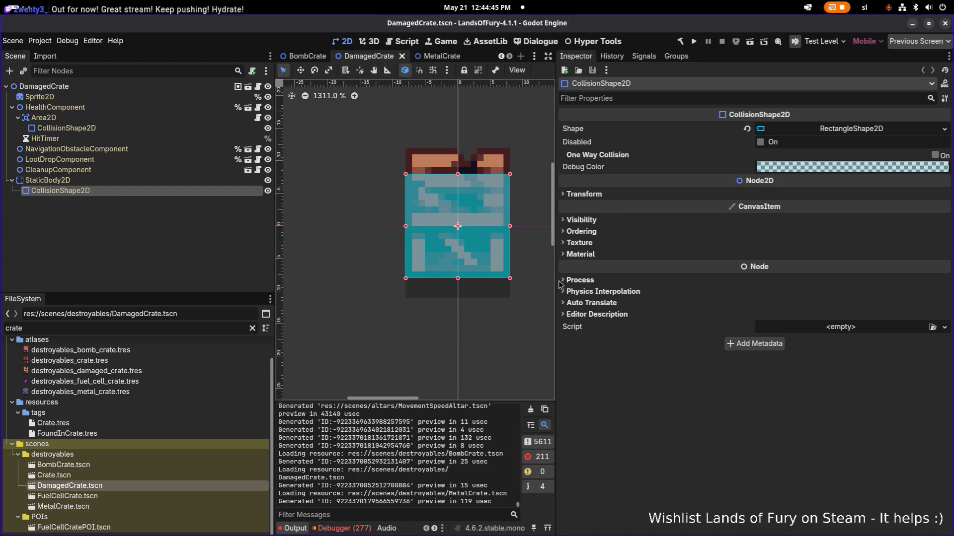
{"action": "left_click_drag", "start_coordinate": [555, 283], "coordinate": [654, 285]}
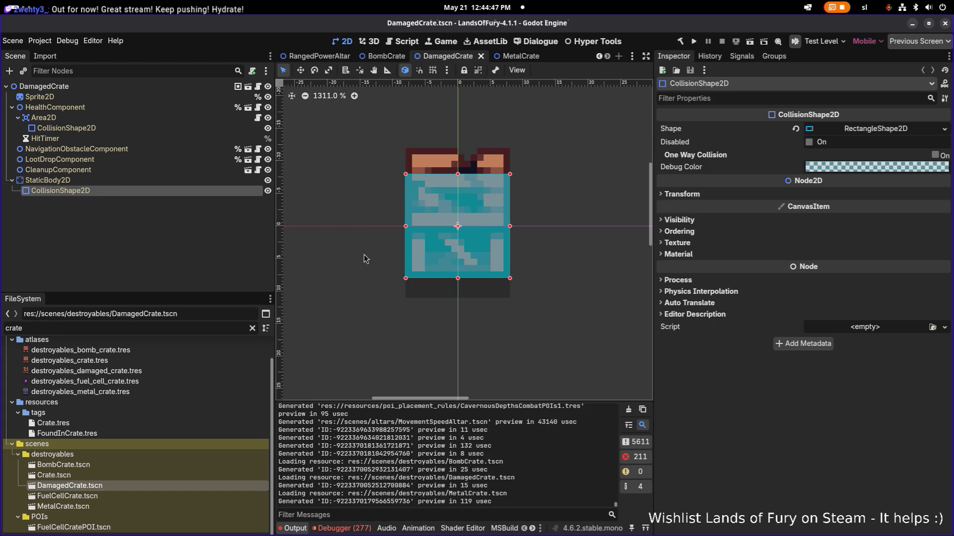
{"action": "left_click", "coordinate": [162, 160]}
{"action": "left_click", "coordinate": [148, 128]}
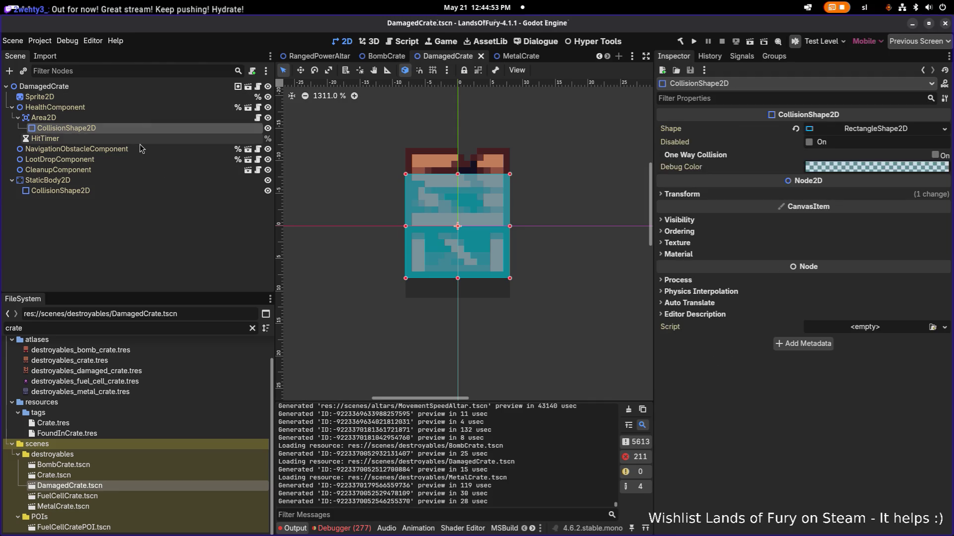
{"action": "left_click", "coordinate": [142, 139]}
{"action": "left_click", "coordinate": [139, 148]}
{"action": "left_click", "coordinate": [126, 107]}
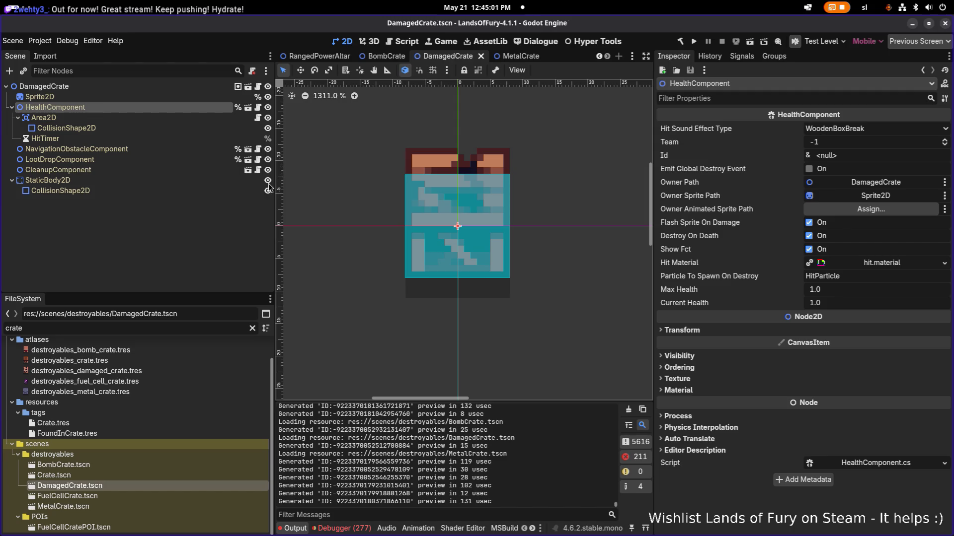
- Check DamagedCrate's reward source is Destroyable_Poor, then inspect Crate's LootDropComponent
{"action": "left_click", "coordinate": [154, 159]}
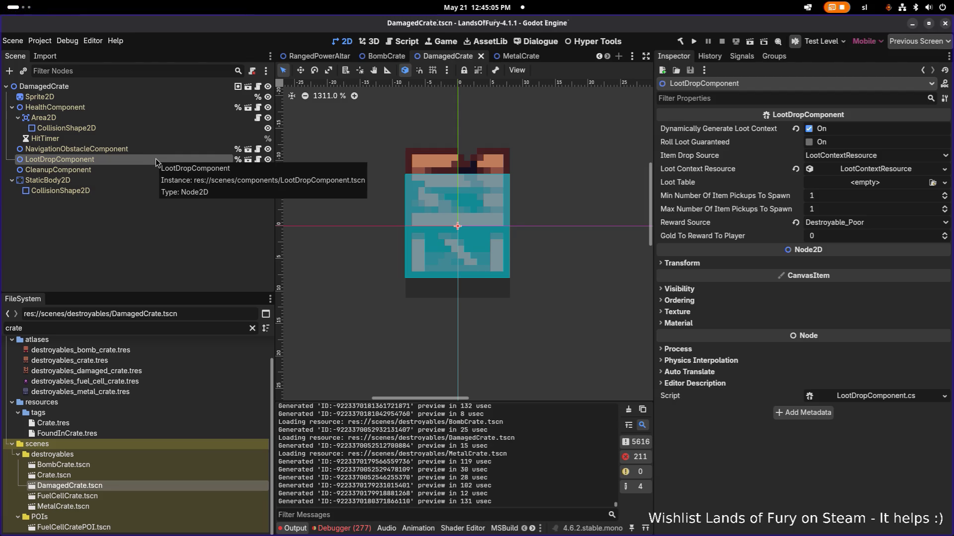
{"action": "left_click", "coordinate": [850, 225]}
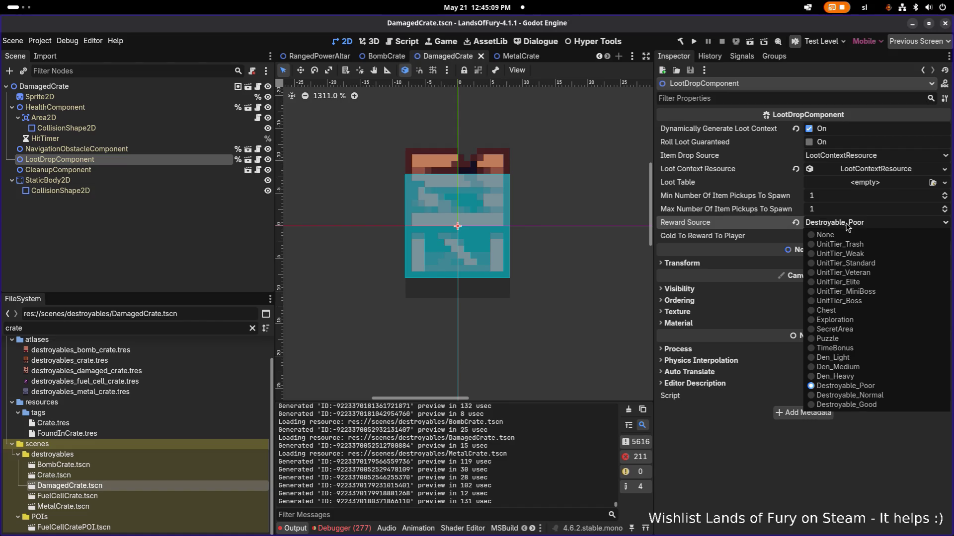
{"action": "left_click", "coordinate": [725, 427]}
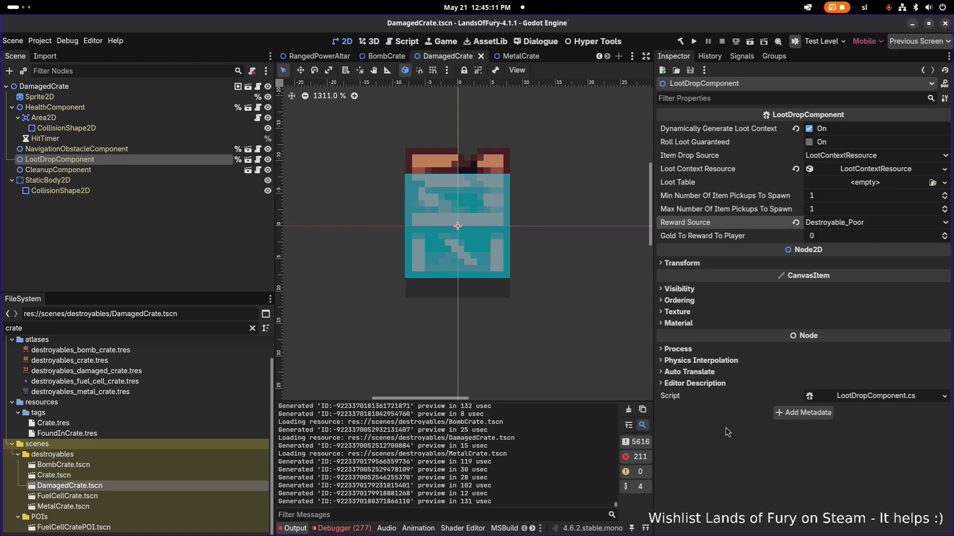
{"action": "double_click", "coordinate": [81, 476]}
{"action": "left_click", "coordinate": [164, 160]}
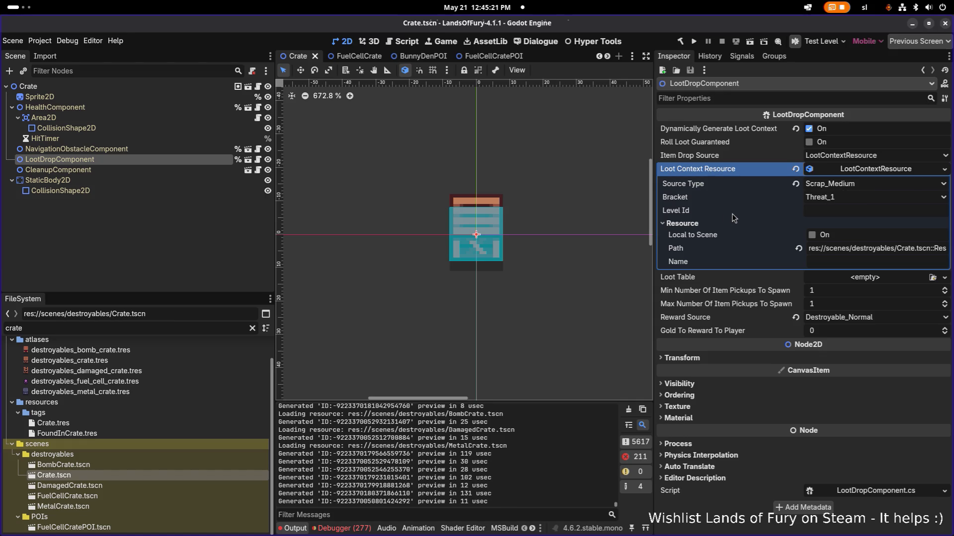
- Check BombCrate's LootDropComponent reward source is Destroyable_Good
{"action": "double_click", "coordinate": [145, 464]}
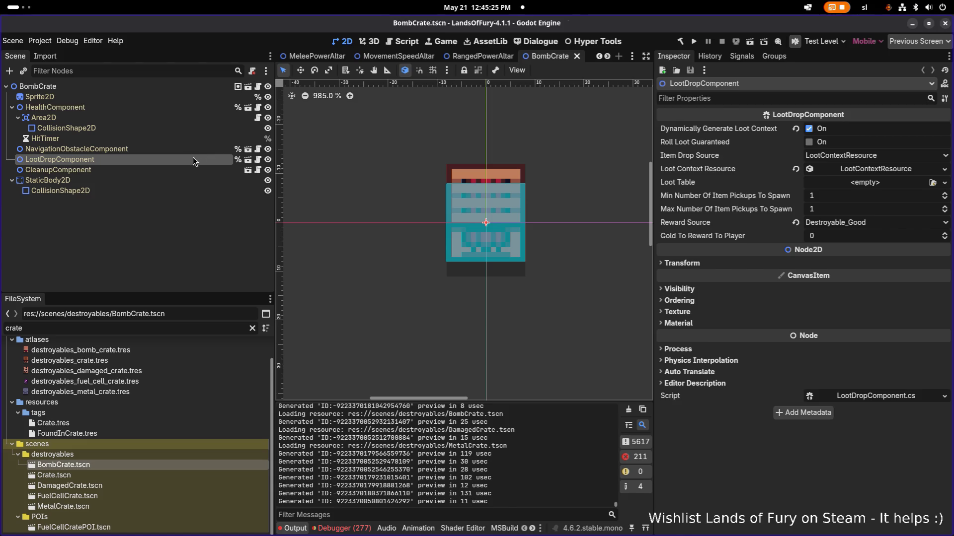
{"action": "left_click", "coordinate": [132, 148]}
{"action": "left_click", "coordinate": [125, 159]}
{"action": "left_click", "coordinate": [842, 224]}
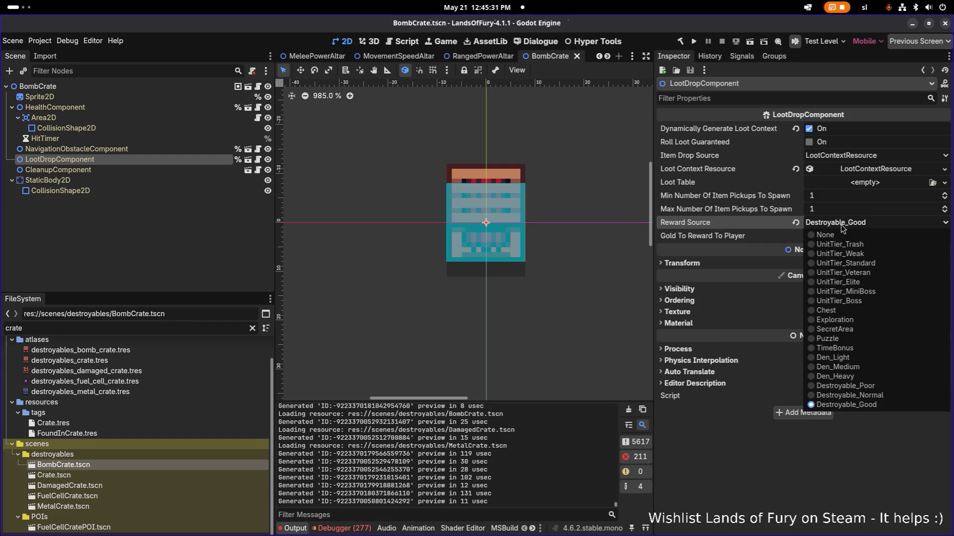
{"action": "left_click", "coordinate": [705, 434]}
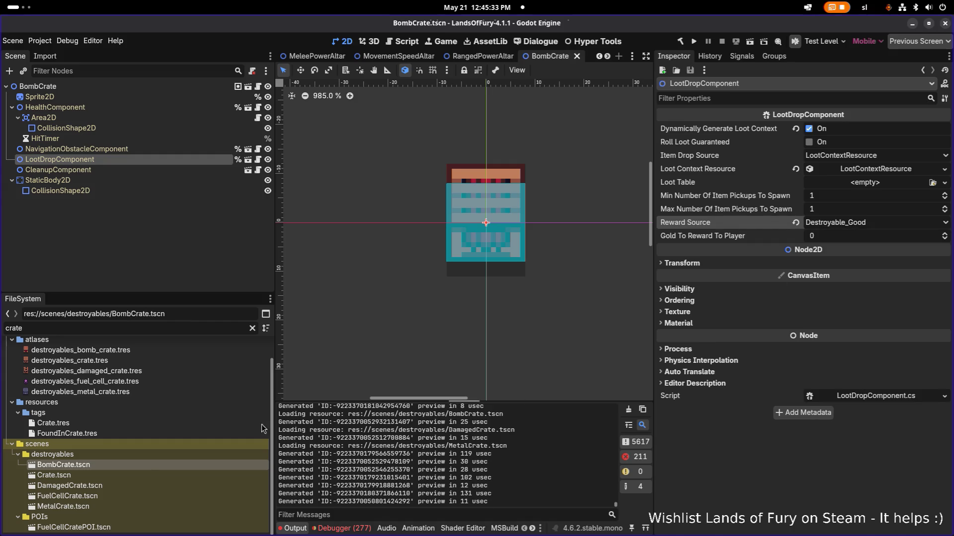
{"action": "double_click", "coordinate": [134, 476]}
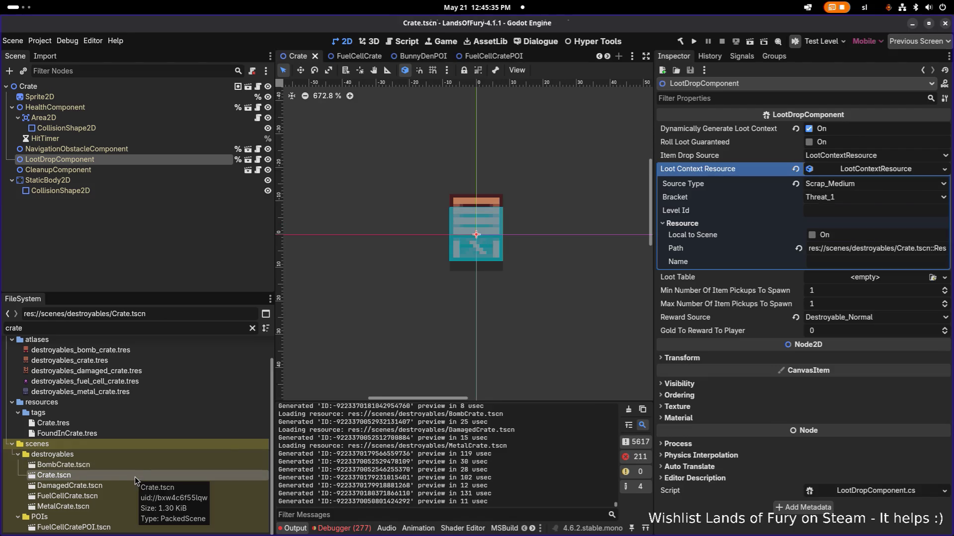
{"action": "double_click", "coordinate": [222, 465]}
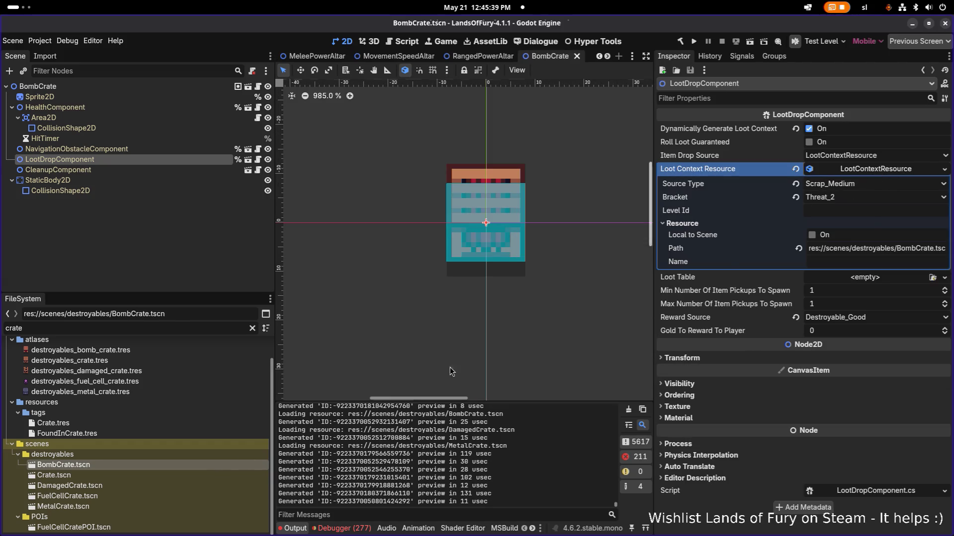
- Expand DamagedCrate's loot context to confirm source type Scrap_Medium, then select the file filter text
{"action": "double_click", "coordinate": [134, 486]}
{"action": "left_click", "coordinate": [845, 169]}
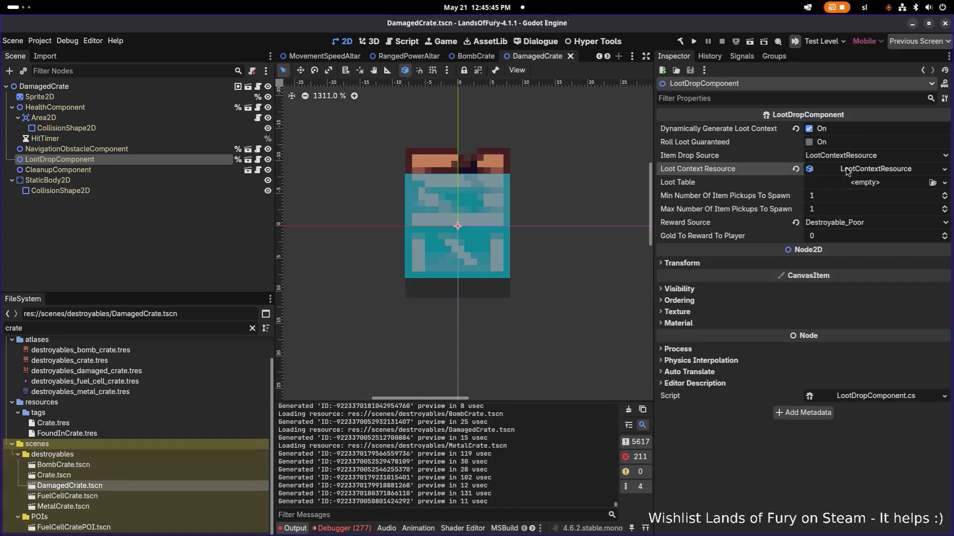
{"action": "left_click", "coordinate": [843, 185]}
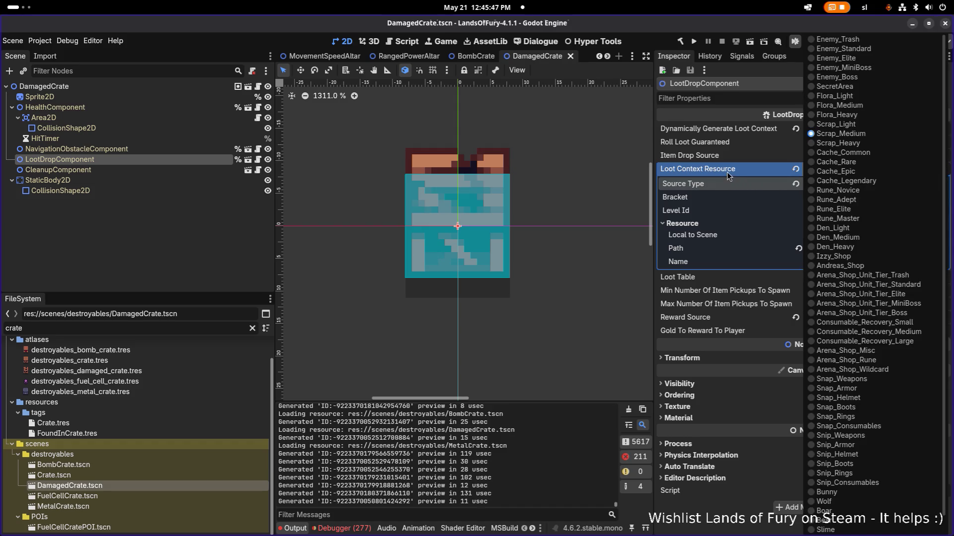
{"action": "left_click", "coordinate": [726, 172]}
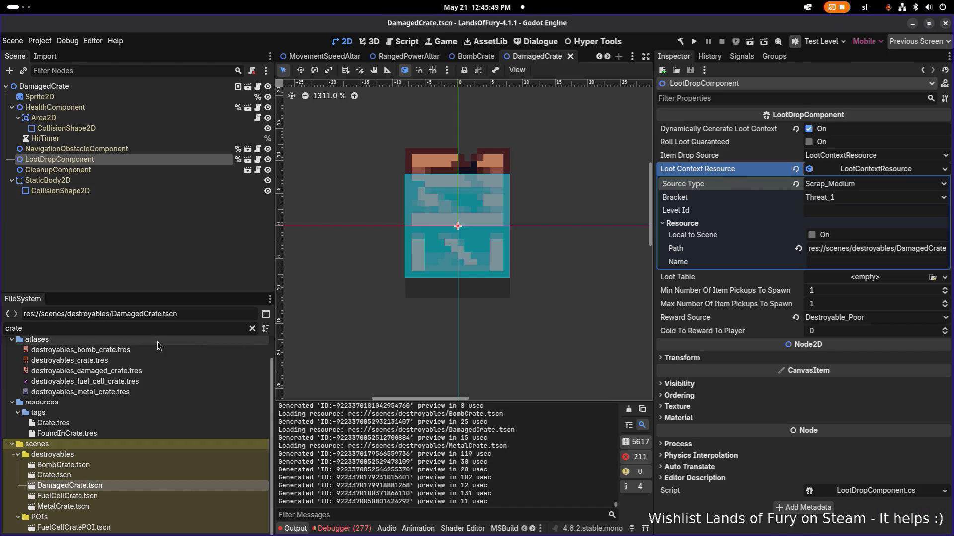
{"action": "left_click", "coordinate": [166, 328]}
{"action": "double_click", "coordinate": [167, 327]}
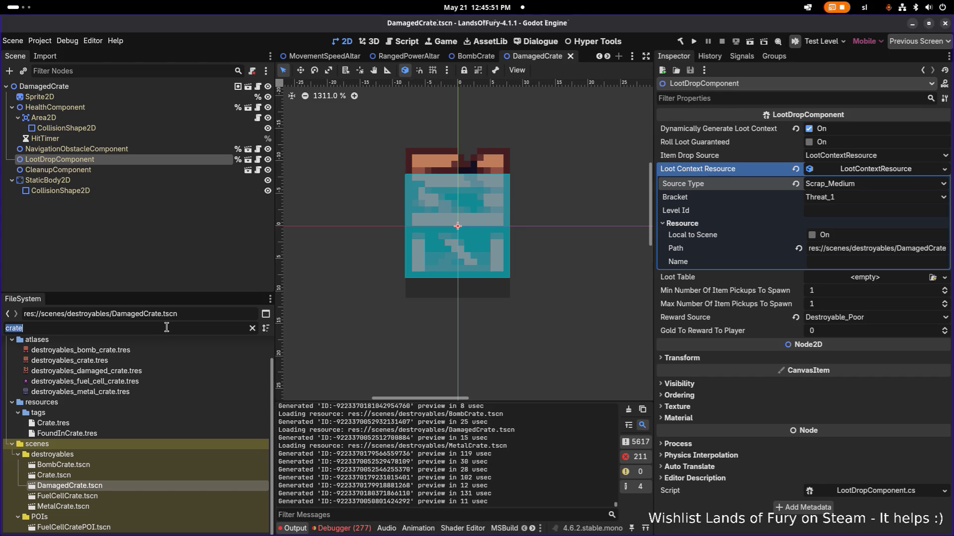
- Search the FileSystem for 'lootpro' and open DefaultRunLootProfile in the Inspector
{"action": "type", "text": "lootpro"}
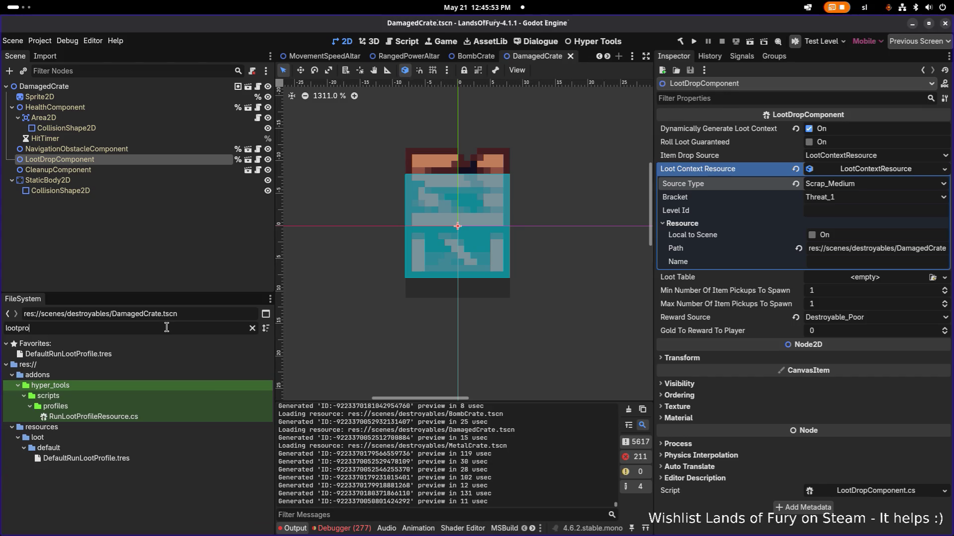
{"action": "double_click", "coordinate": [121, 458]}
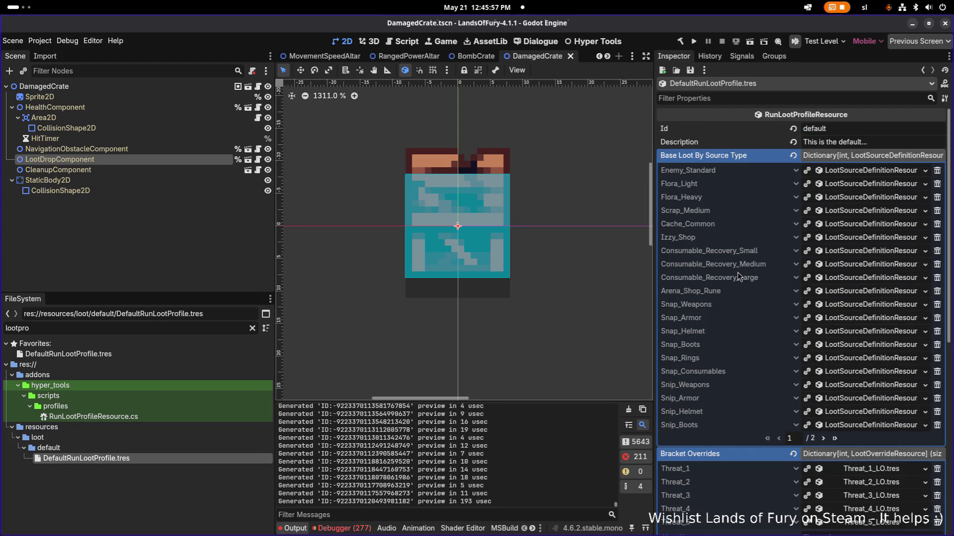
{"action": "scroll", "coordinate": [738, 272], "scroll_direction": "down", "scroll_amount": 3}
{"action": "scroll", "coordinate": [762, 278], "scroll_direction": "up", "scroll_amount": 2}
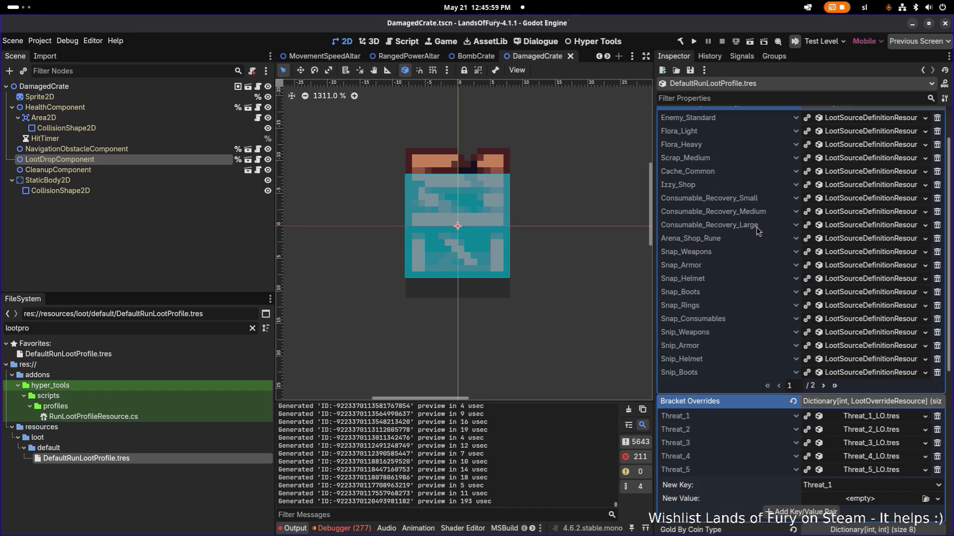
- Expand Scrap_Medium's first rarity bucket to show its Common crafting items, widening the Inspector
{"action": "left_click", "coordinate": [846, 159]}
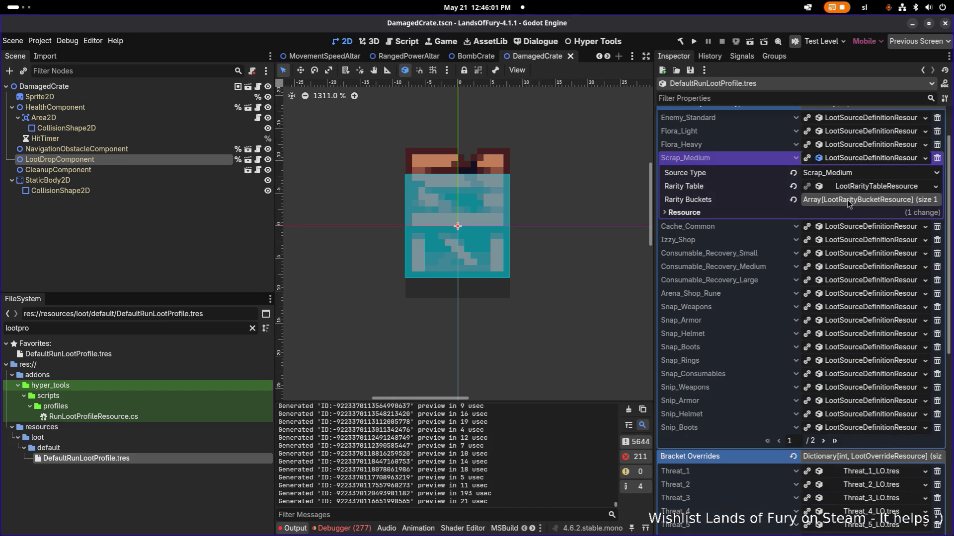
{"action": "left_click", "coordinate": [847, 200]}
{"action": "left_click", "coordinate": [840, 228]}
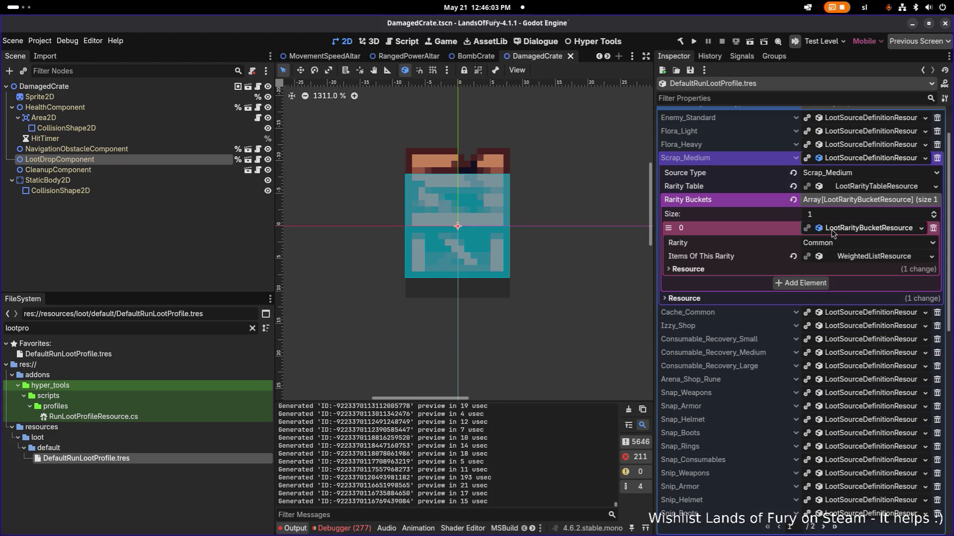
{"action": "left_click", "coordinate": [844, 257]}
{"action": "left_click", "coordinate": [854, 285]}
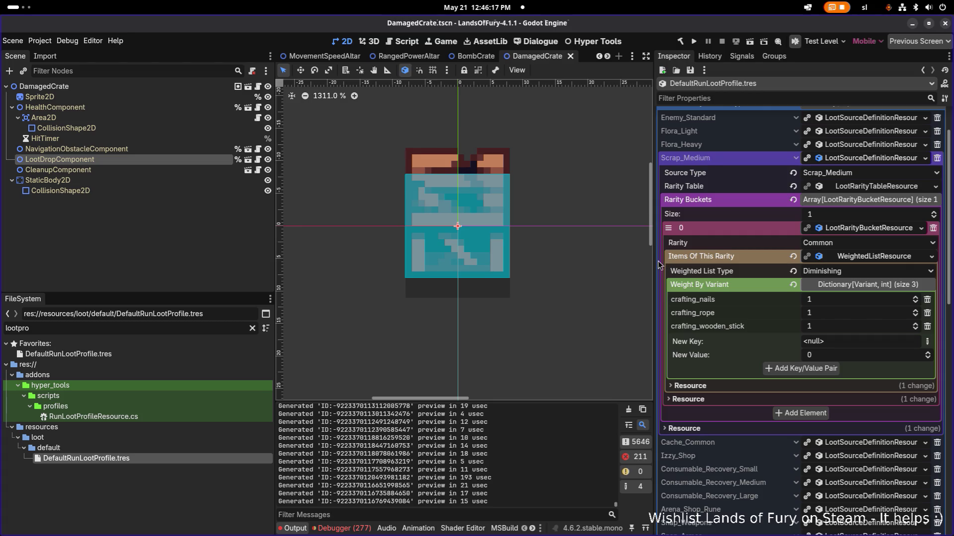
{"action": "left_click_drag", "start_coordinate": [653, 261], "coordinate": [619, 261]}
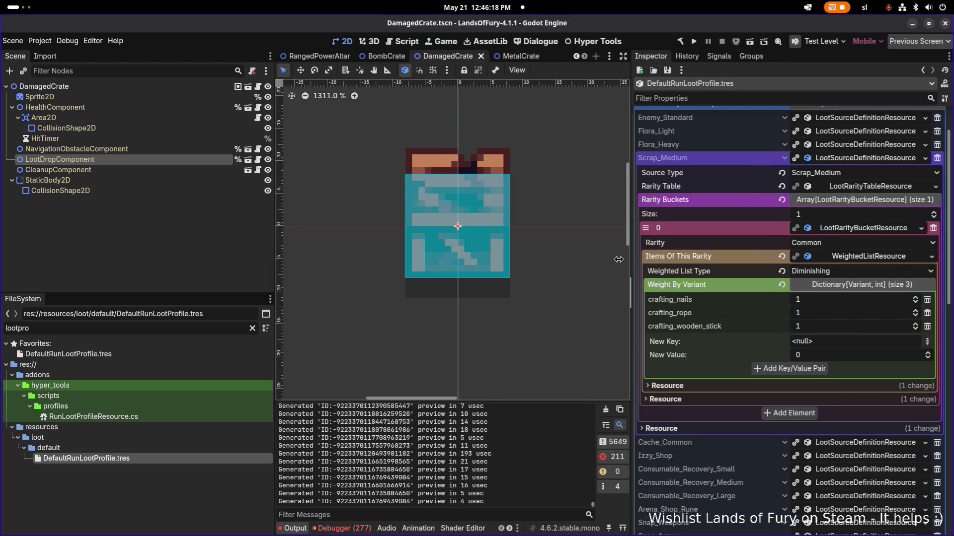
- Reveal Scrap_Medium's rarity weights: Common 700, Nothing 350, Uncommon 200, Rare 30
{"action": "left_click", "coordinate": [867, 191]}
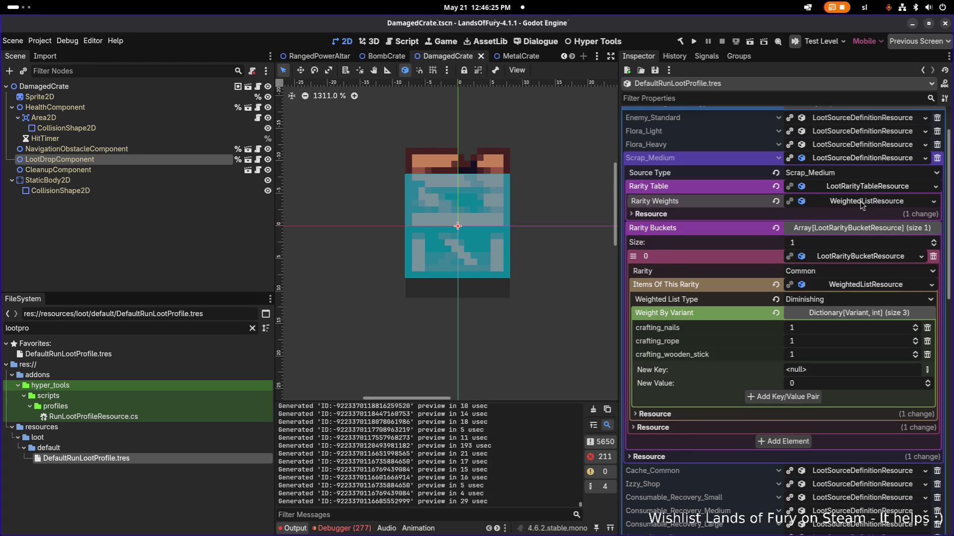
{"action": "left_click", "coordinate": [864, 201]}
{"action": "left_click", "coordinate": [847, 231]}
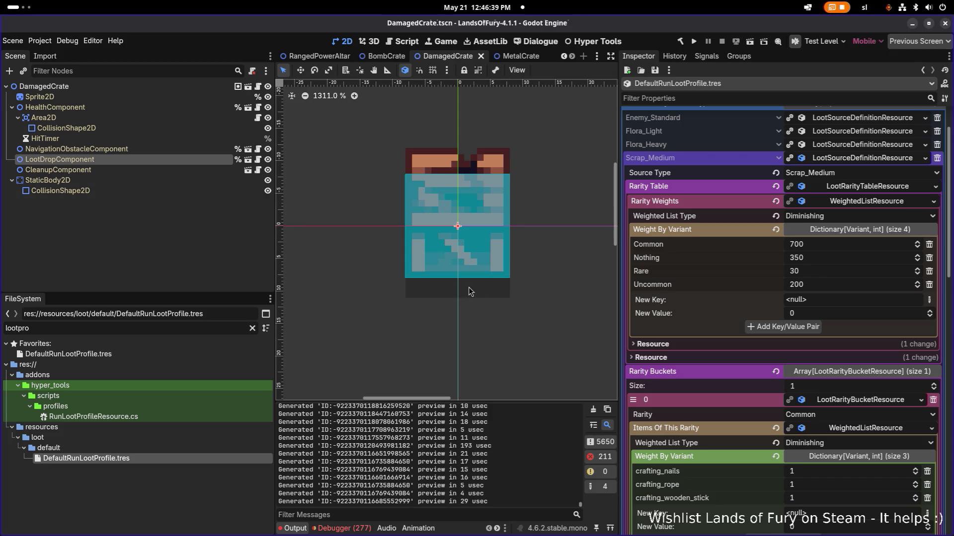
{"action": "left_click", "coordinate": [180, 328]}
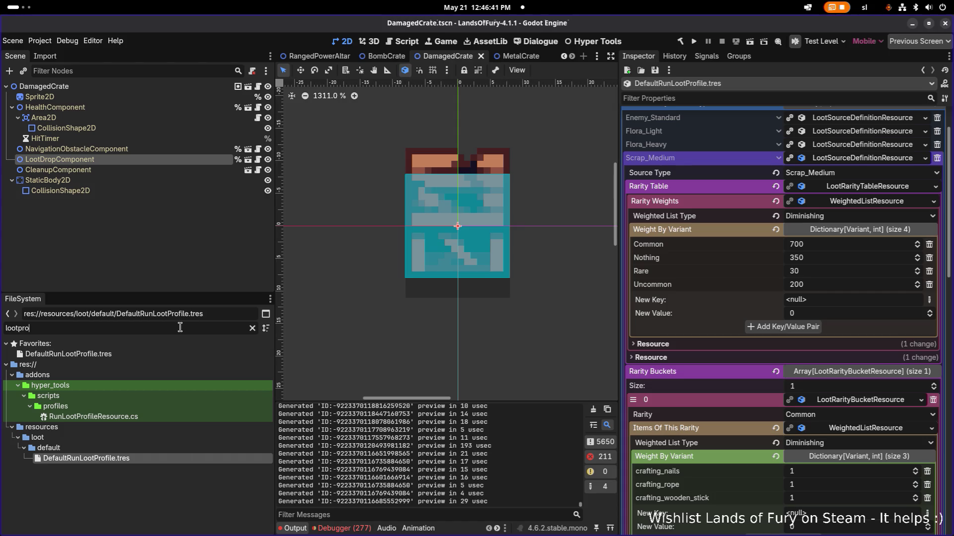
- Filter the FileSystem for 'book' and open BookOfAttackSpeed.tres to check its Legendary rarity
{"action": "key", "text": "ctrl+a"}
{"action": "type", "text": "books"}
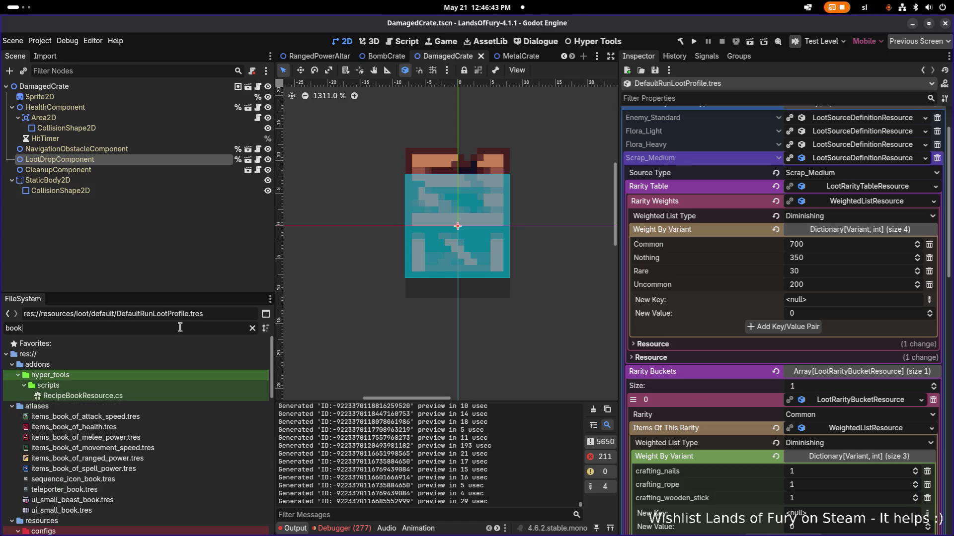
{"action": "key", "text": "BackSpace"}
{"action": "key", "text": "BackSpace"}
{"action": "key", "text": "BackSpace"}
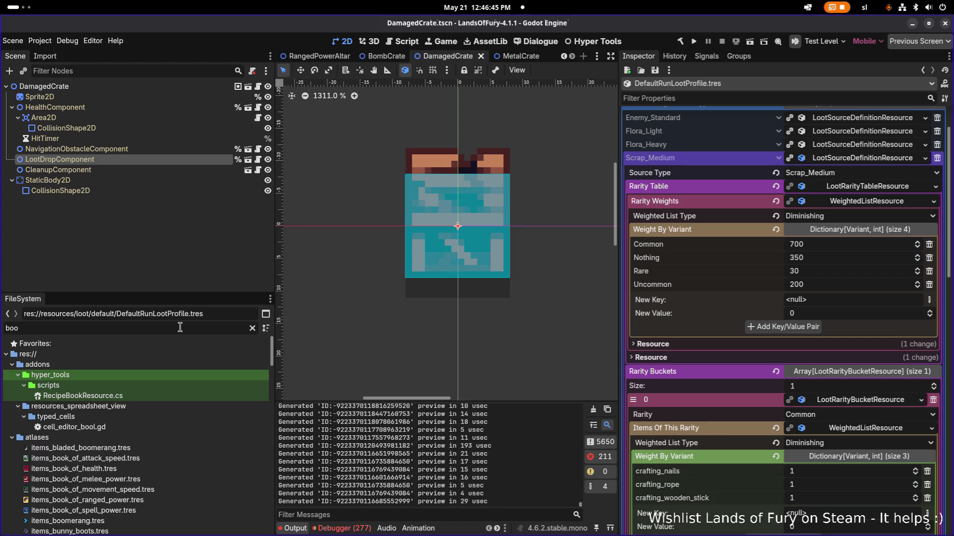
{"action": "type", "text": "ook"}
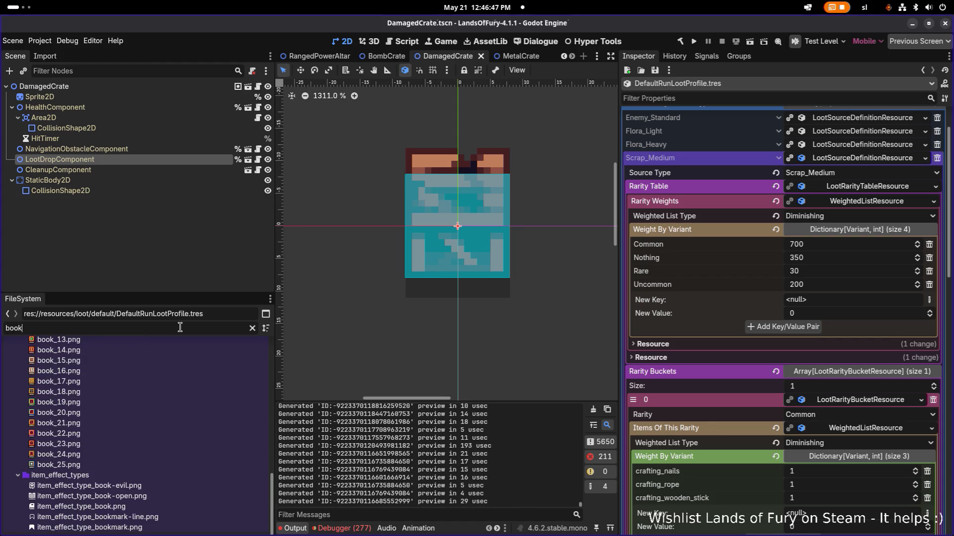
{"action": "scroll", "coordinate": [163, 368], "scroll_direction": "up", "scroll_amount": 10}
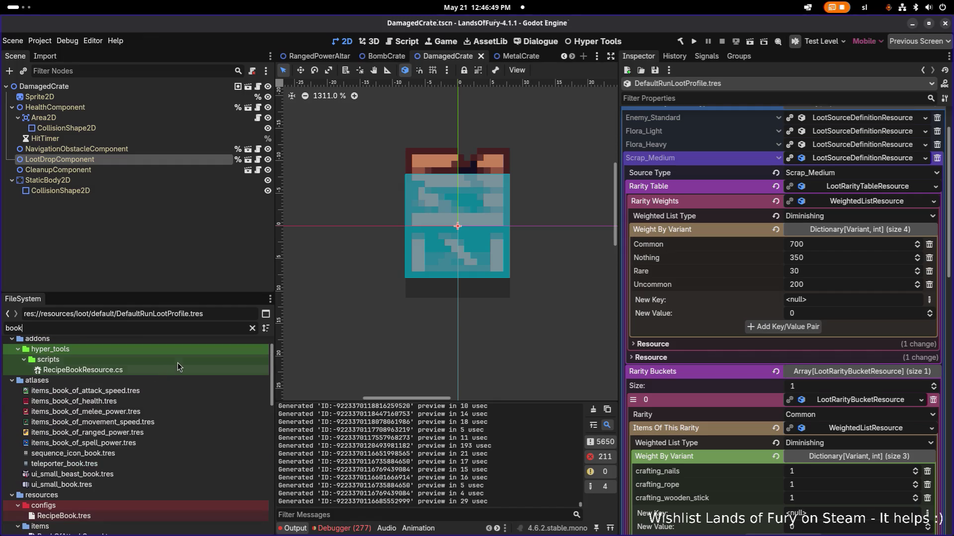
{"action": "scroll", "coordinate": [144, 422], "scroll_direction": "down", "scroll_amount": 3}
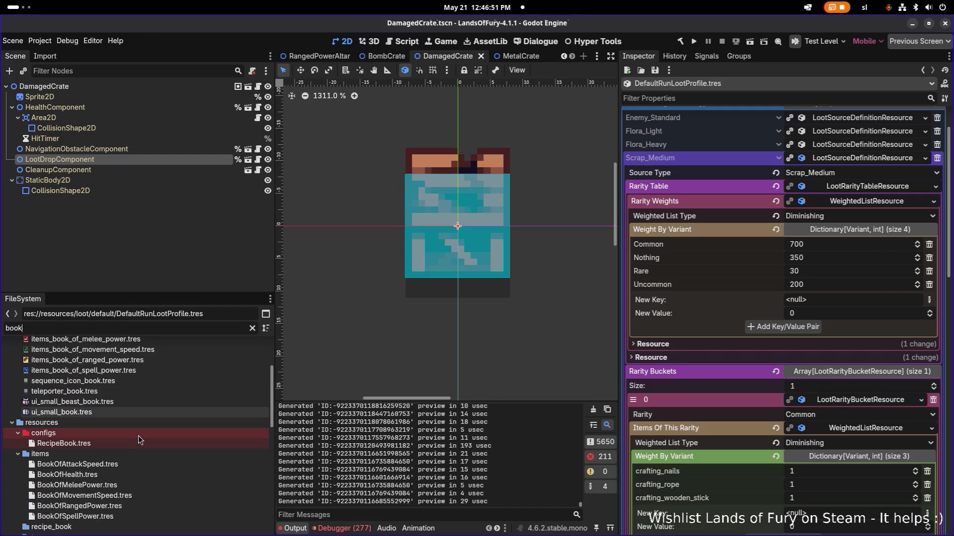
{"action": "left_click", "coordinate": [130, 467]}
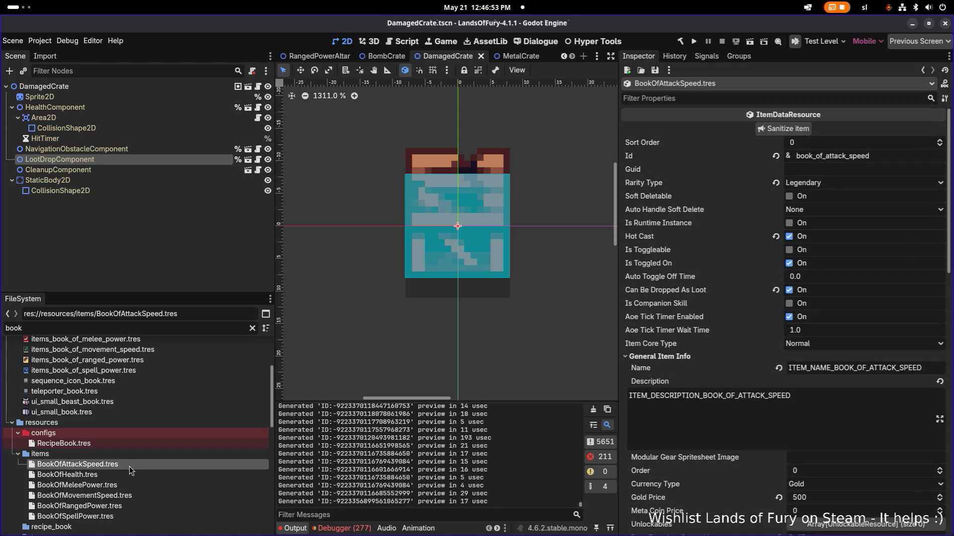
- Clear the filter, search 'defa' and reopen DefaultRunLootProfile.tres from Favorites
{"action": "left_click", "coordinate": [253, 329]}
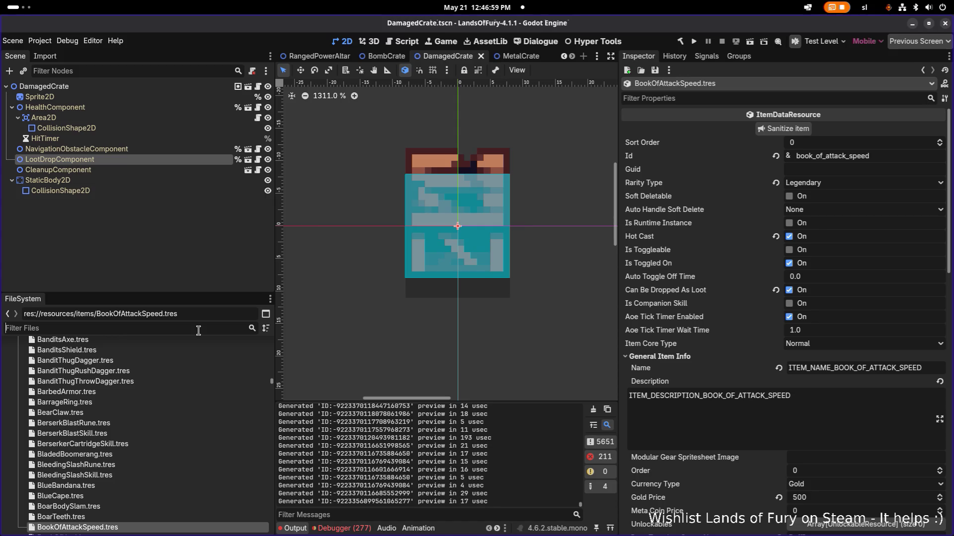
{"action": "type", "text": "dfa"}
{"action": "key", "text": "BackSpace"}
{"action": "key", "text": "BackSpace"}
{"action": "key", "text": "BackSpace"}
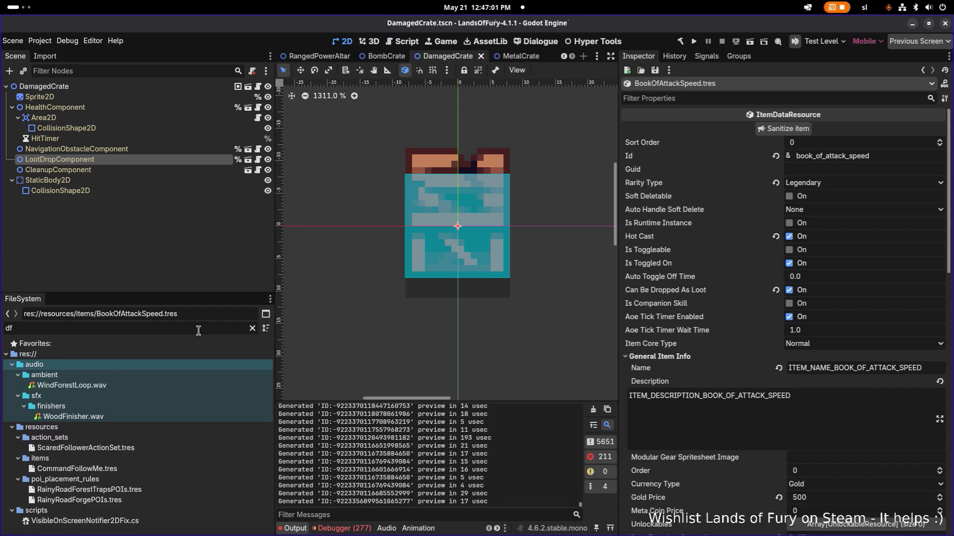
{"action": "type", "text": "efa"}
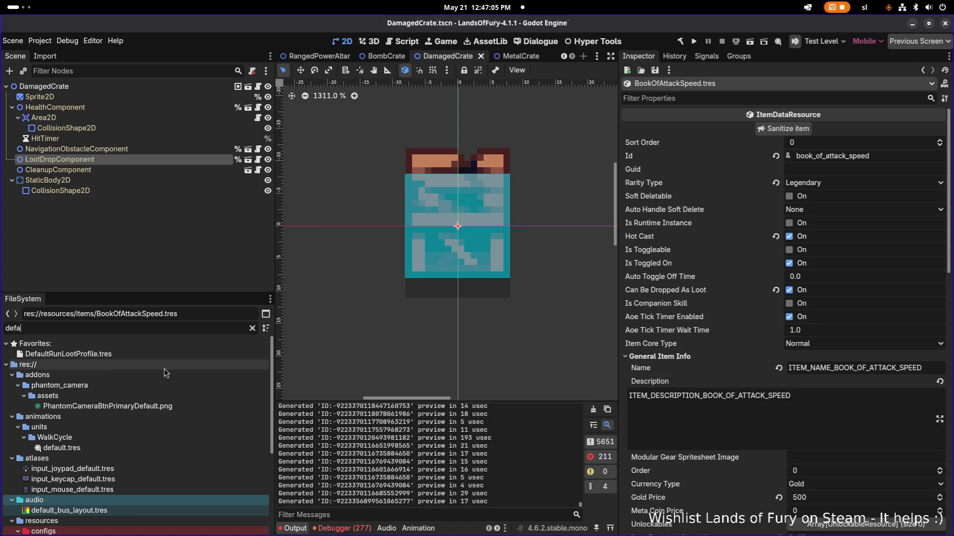
{"action": "double_click", "coordinate": [181, 356]}
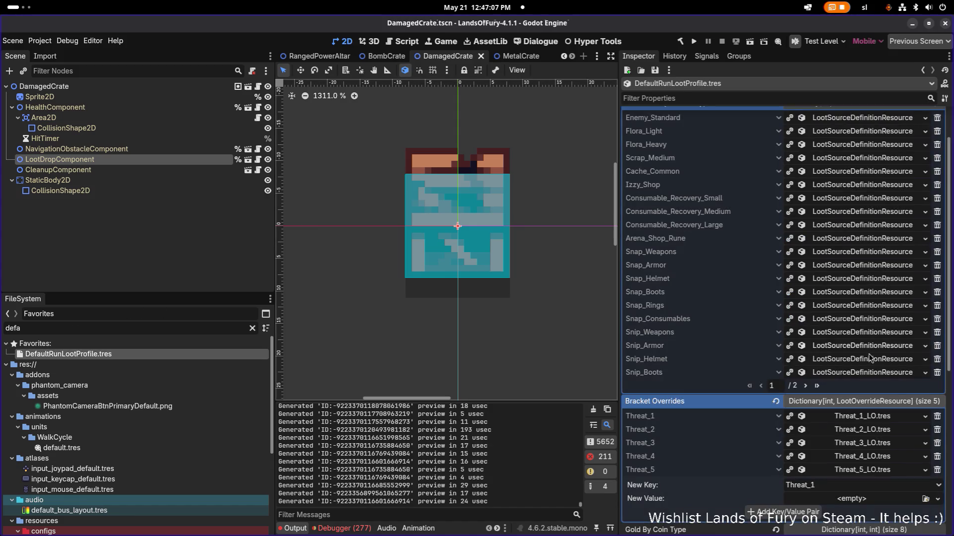
{"action": "scroll", "coordinate": [863, 215], "scroll_direction": "up", "scroll_amount": 2}
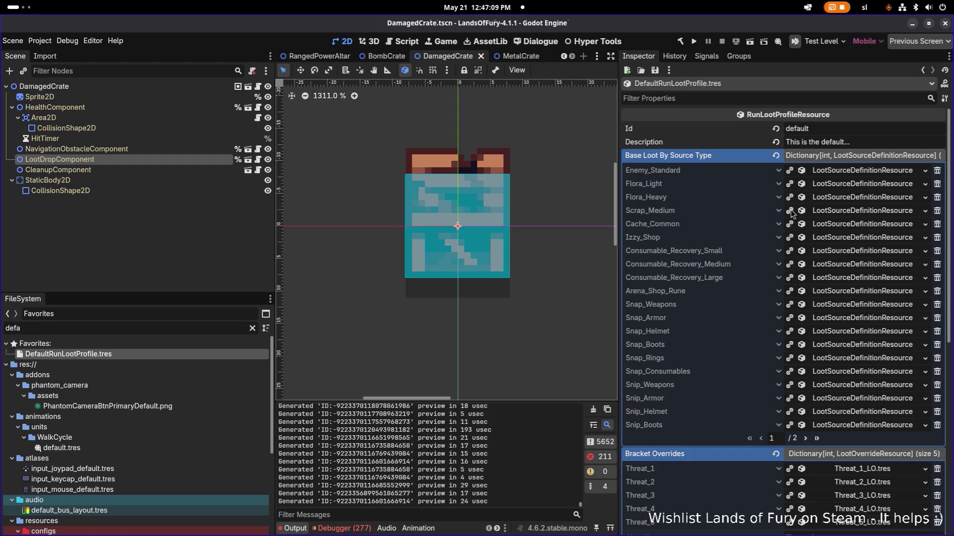
- Add a Legendary StringName key with weight 10 to Scrap_Medium's rarity weights
{"action": "left_click", "coordinate": [834, 214]}
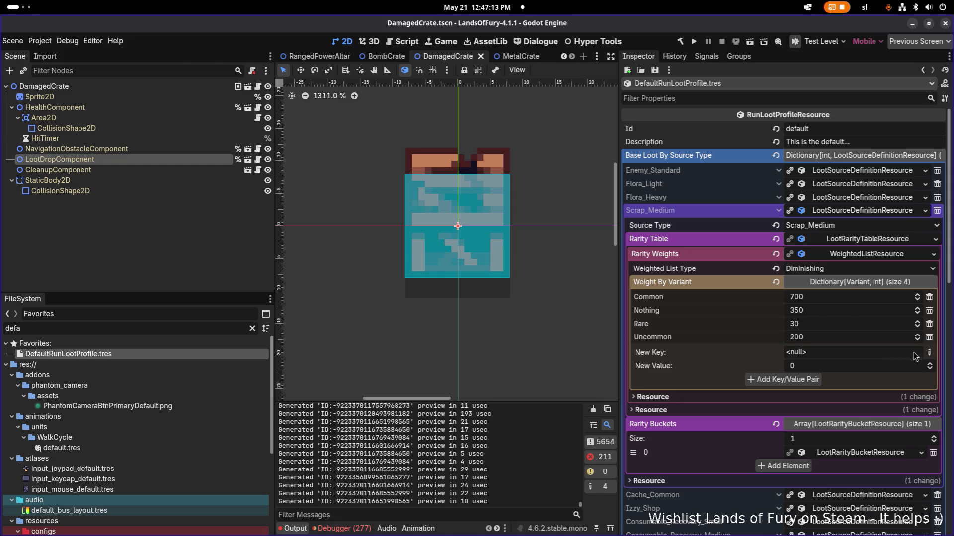
{"action": "left_click", "coordinate": [930, 354]}
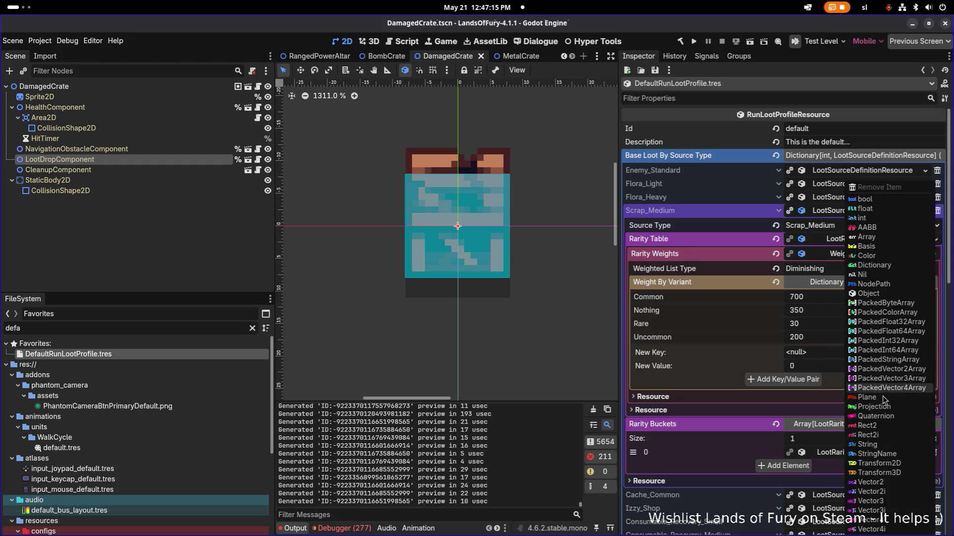
{"action": "left_click", "coordinate": [887, 450]}
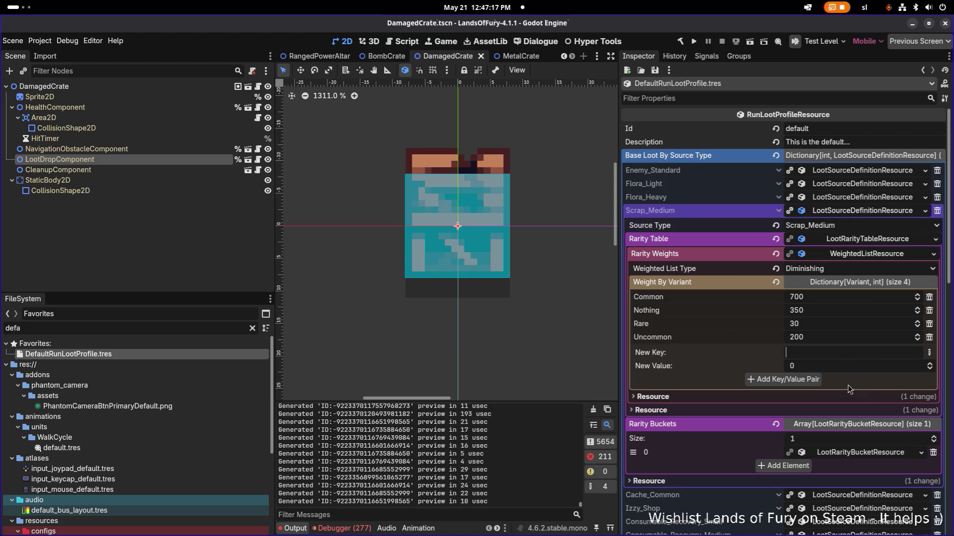
{"action": "type", "text": "Legendary"}
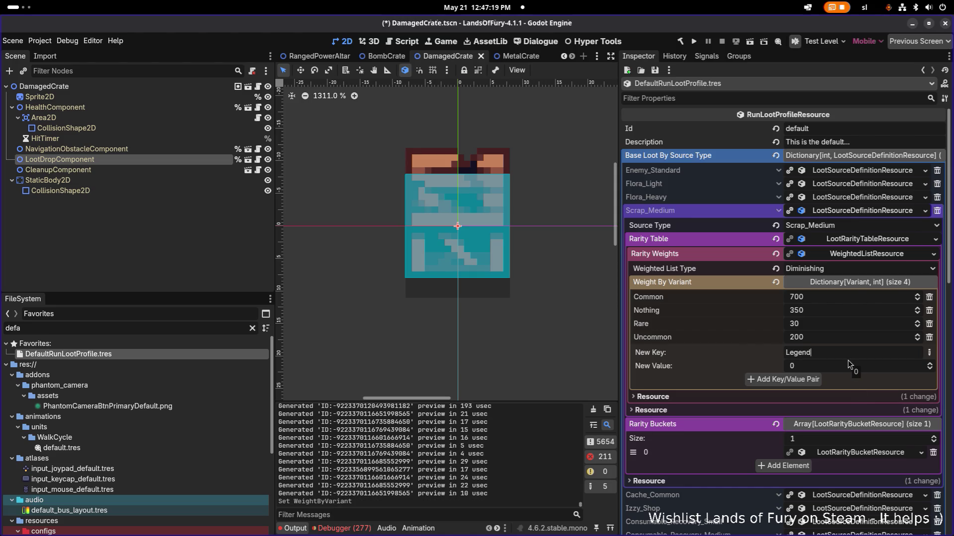
{"action": "left_click", "coordinate": [848, 365]}
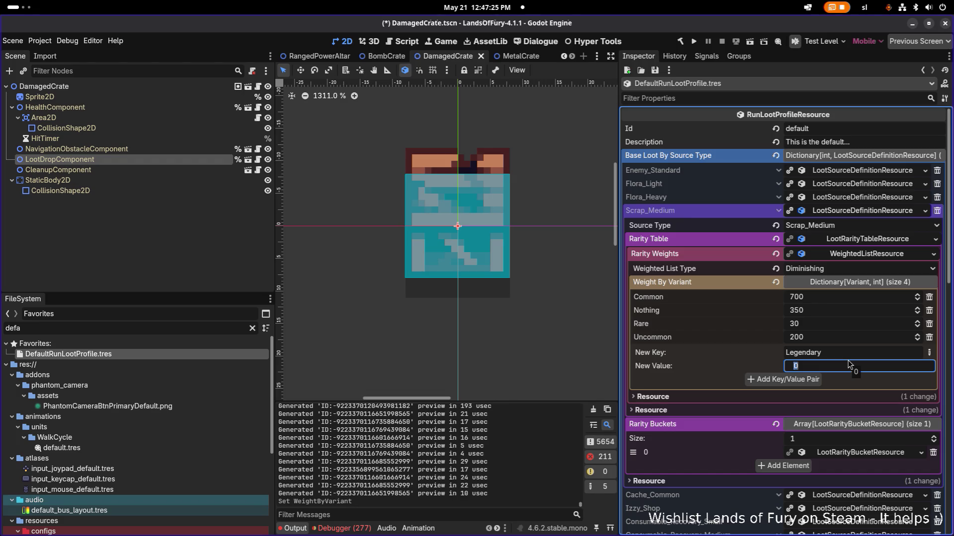
{"action": "type", "text": "1"}
{"action": "type", "text": "10"}
{"action": "left_click", "coordinate": [805, 379]}
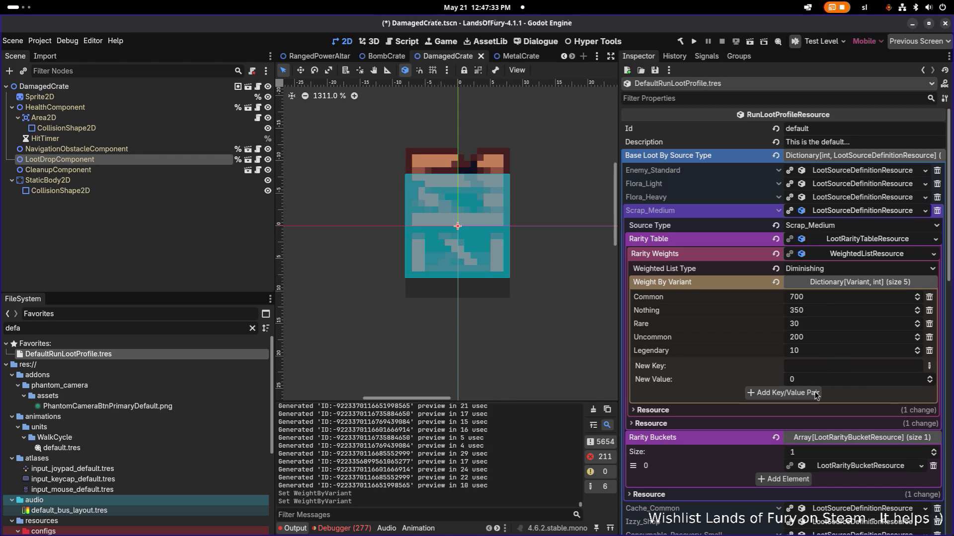
{"action": "scroll", "coordinate": [849, 413], "scroll_direction": "down", "scroll_amount": 1}
{"action": "left_click", "coordinate": [834, 415]}
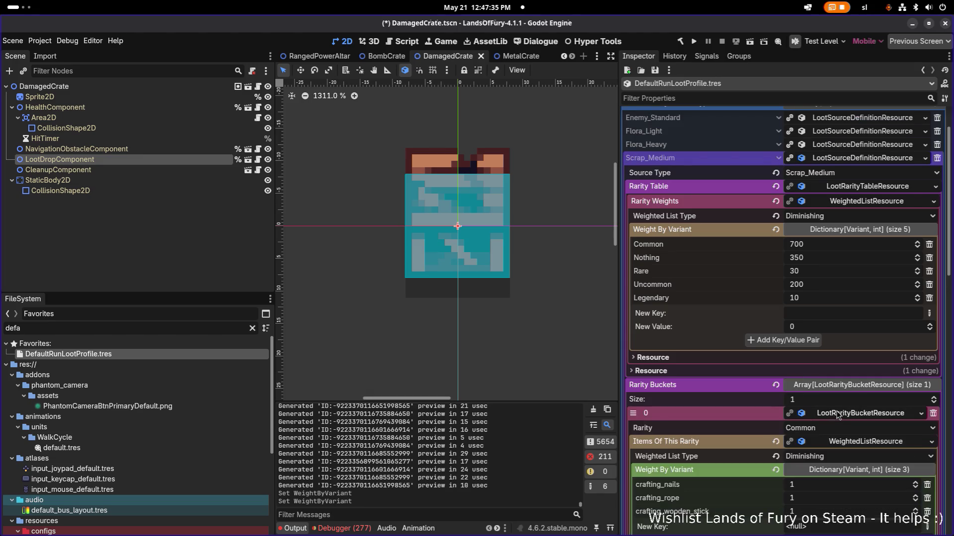
- Add a new second rarity bucket to Scrap_Medium and set its rarity to Legendary
{"action": "scroll", "coordinate": [838, 415], "scroll_direction": "down", "scroll_amount": 2}
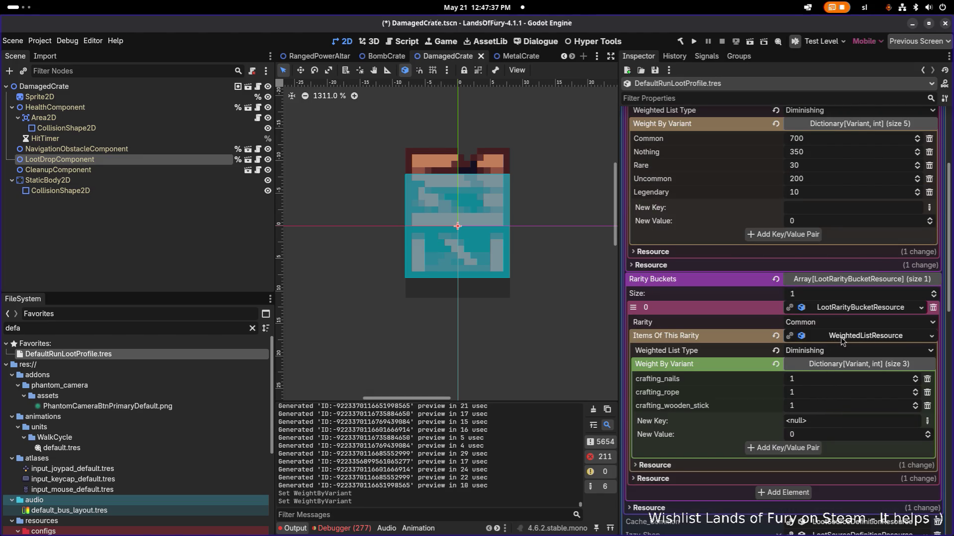
{"action": "left_click", "coordinate": [841, 339]}
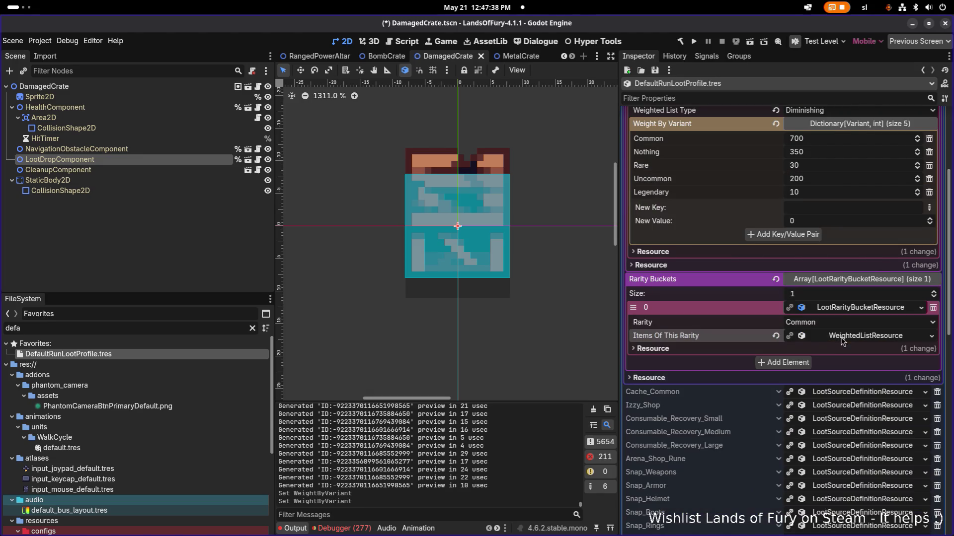
{"action": "left_click", "coordinate": [792, 362]}
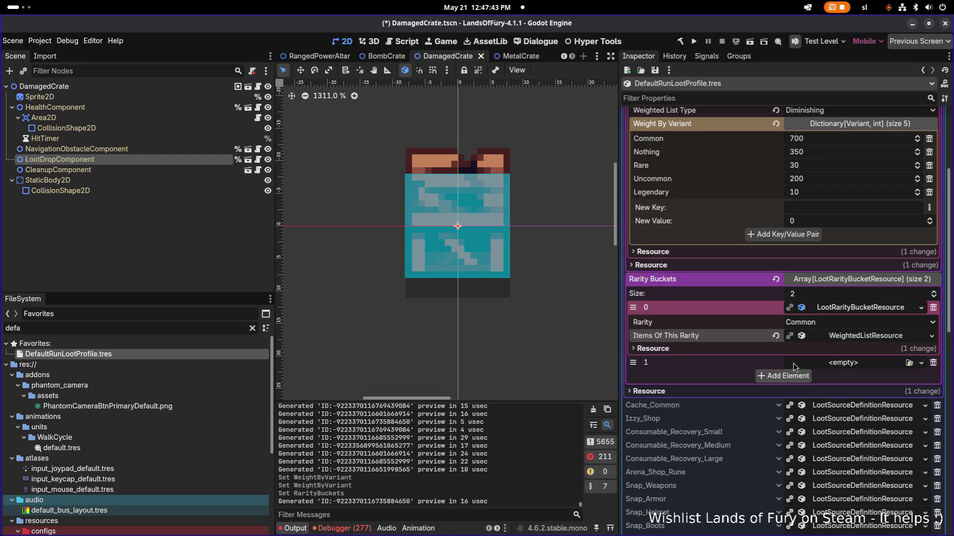
{"action": "left_click", "coordinate": [848, 366]}
{"action": "left_click", "coordinate": [865, 385]}
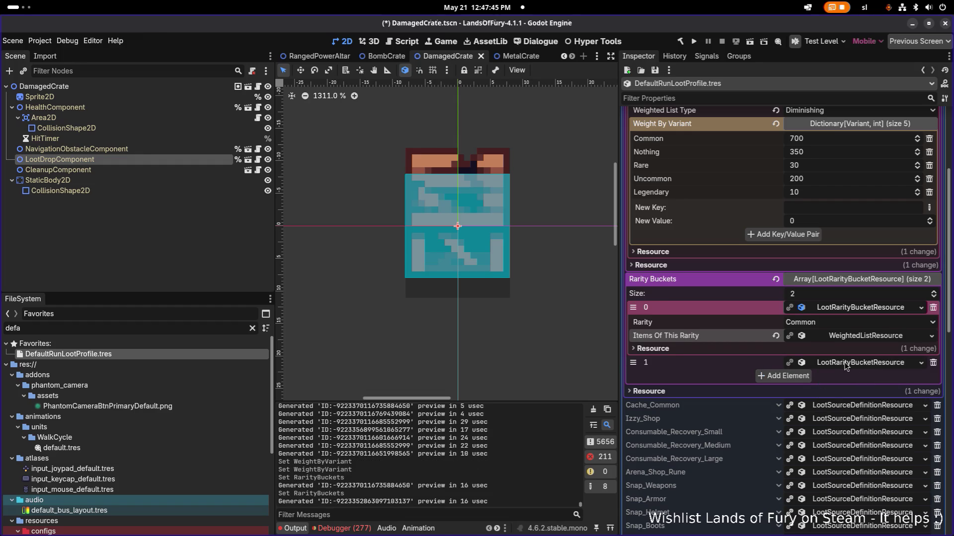
{"action": "left_click", "coordinate": [847, 367]}
{"action": "left_click", "coordinate": [805, 377]}
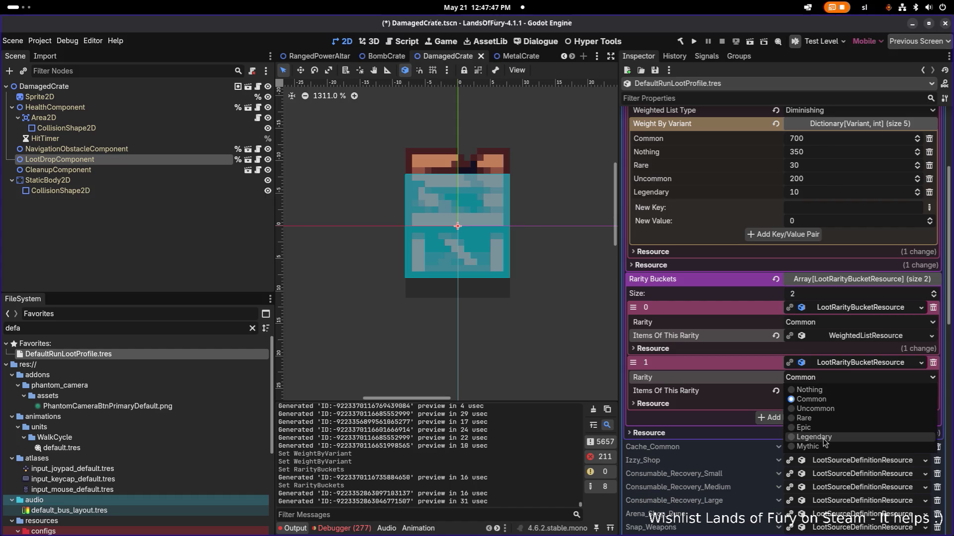
{"action": "left_click", "coordinate": [827, 438]}
{"action": "left_click", "coordinate": [840, 393]}
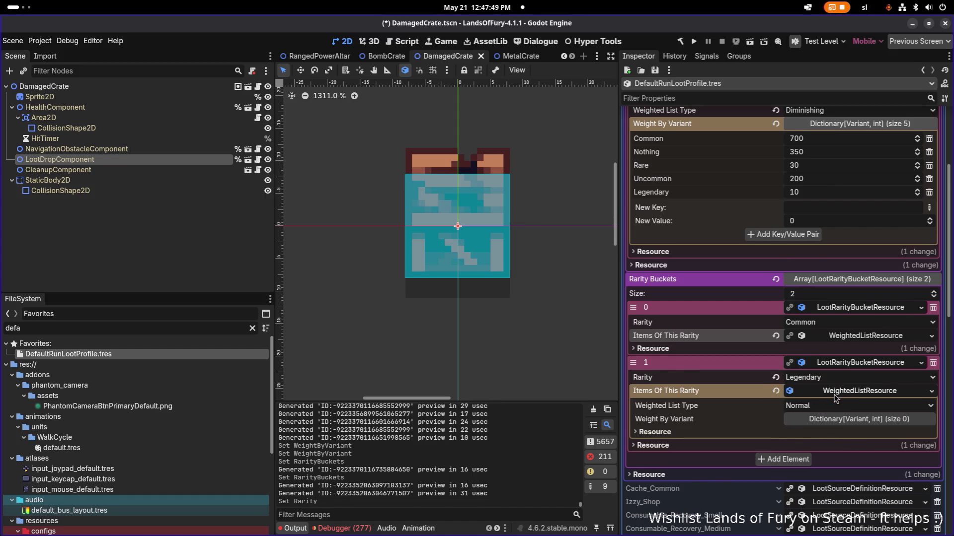
{"action": "scroll", "coordinate": [839, 398], "scroll_direction": "down", "scroll_amount": 1}
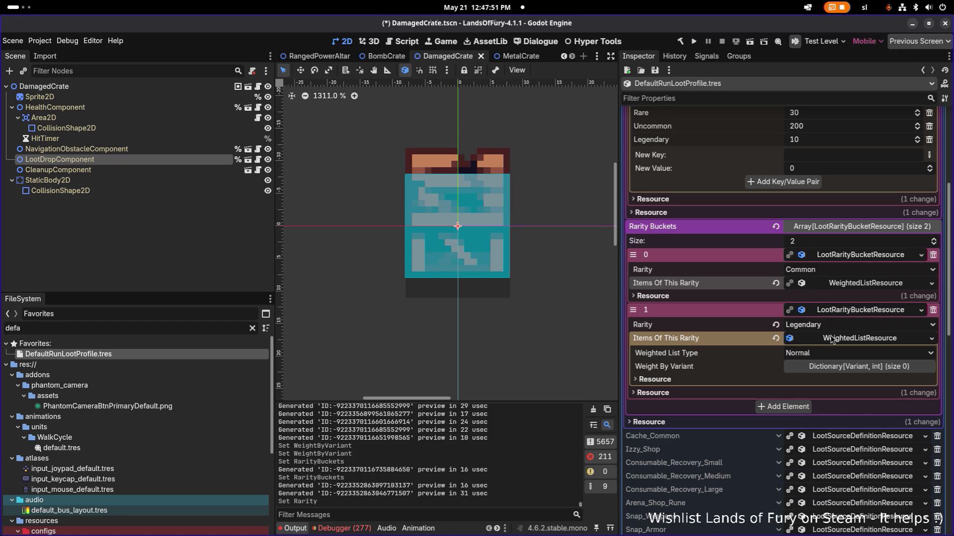
- Set the Legendary bucket's item list to the Diminishing weighted list type
{"action": "left_click", "coordinate": [845, 284]}
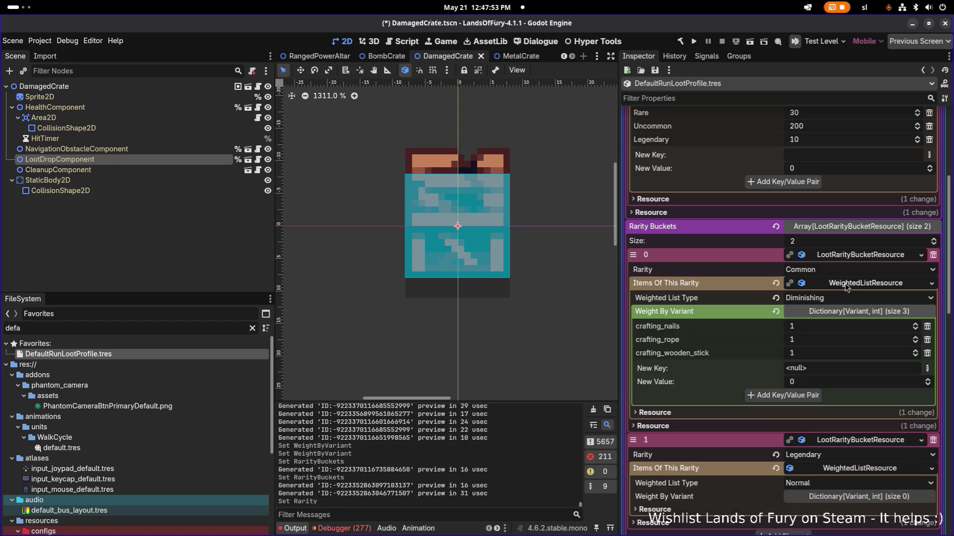
{"action": "left_click", "coordinate": [845, 284]}
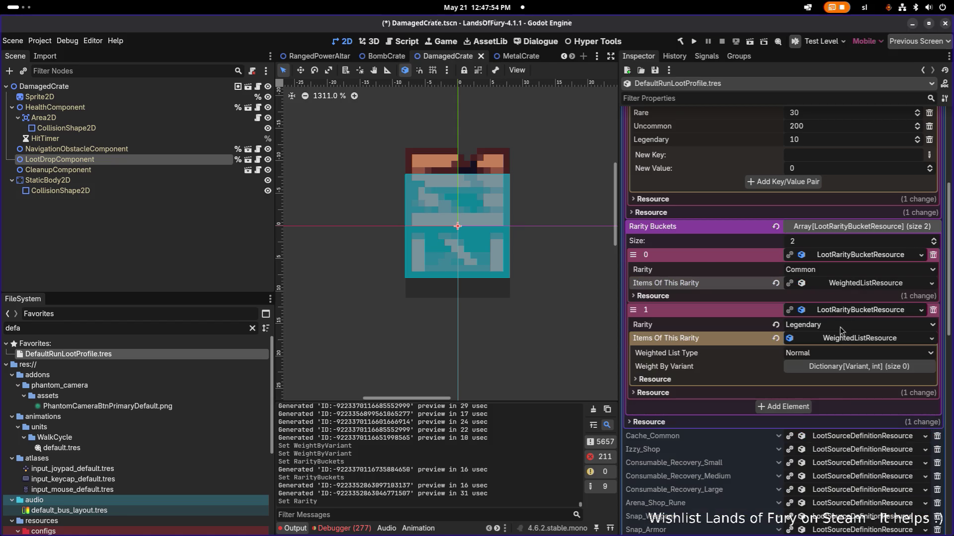
{"action": "left_click", "coordinate": [839, 367]}
{"action": "left_click", "coordinate": [855, 354]}
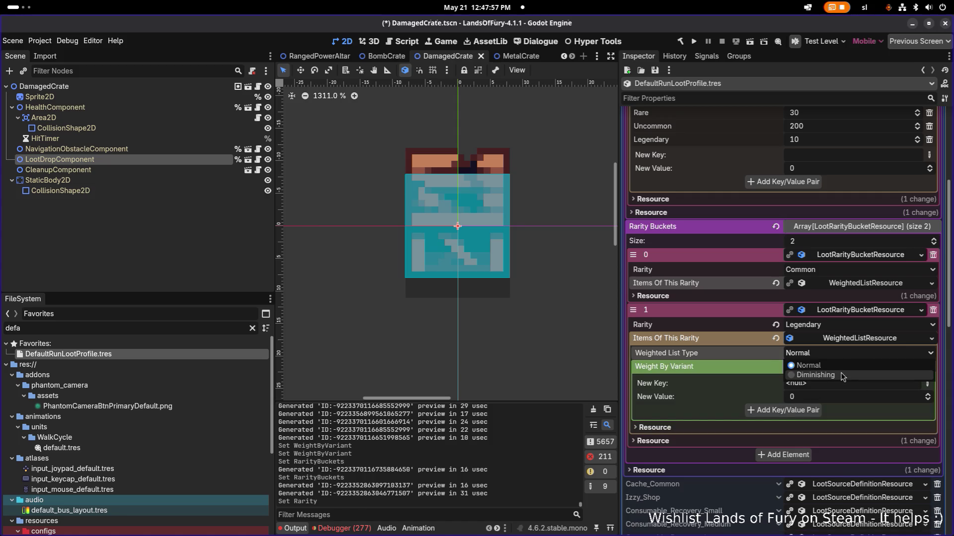
{"action": "left_click", "coordinate": [843, 376]}
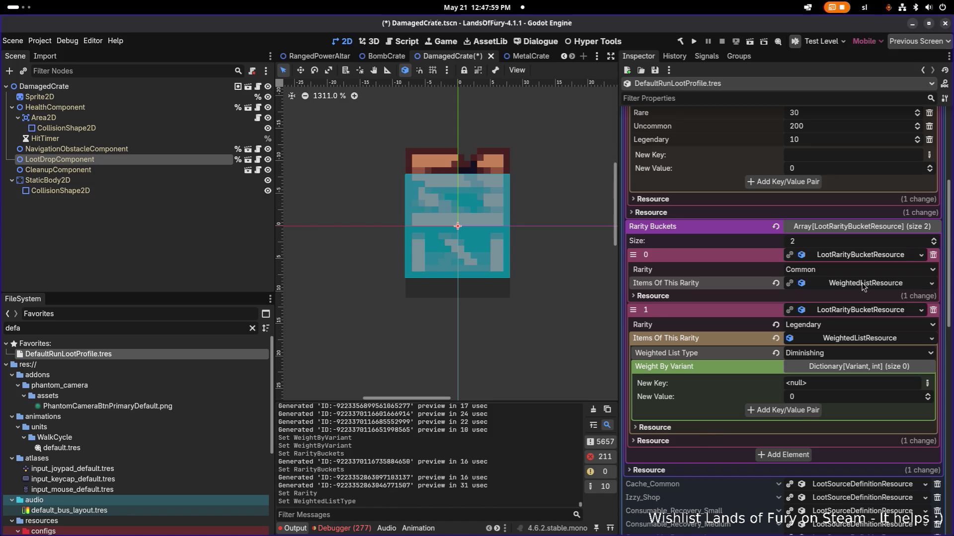
{"action": "left_click", "coordinate": [863, 284]}
{"action": "left_click", "coordinate": [863, 284]}
{"action": "key", "text": "alt+Tab"}
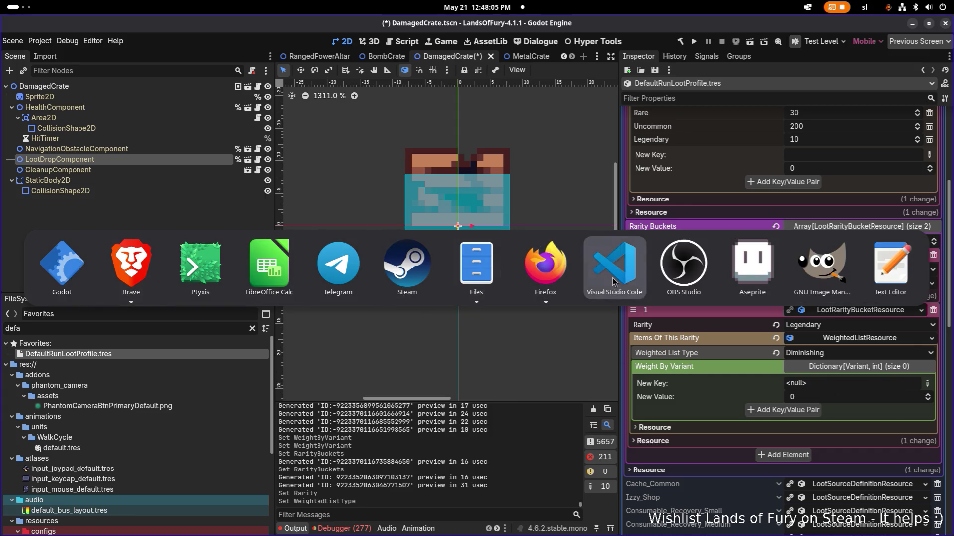
{"action": "left_click", "coordinate": [613, 282]}
{"action": "left_click", "coordinate": [356, 222]}
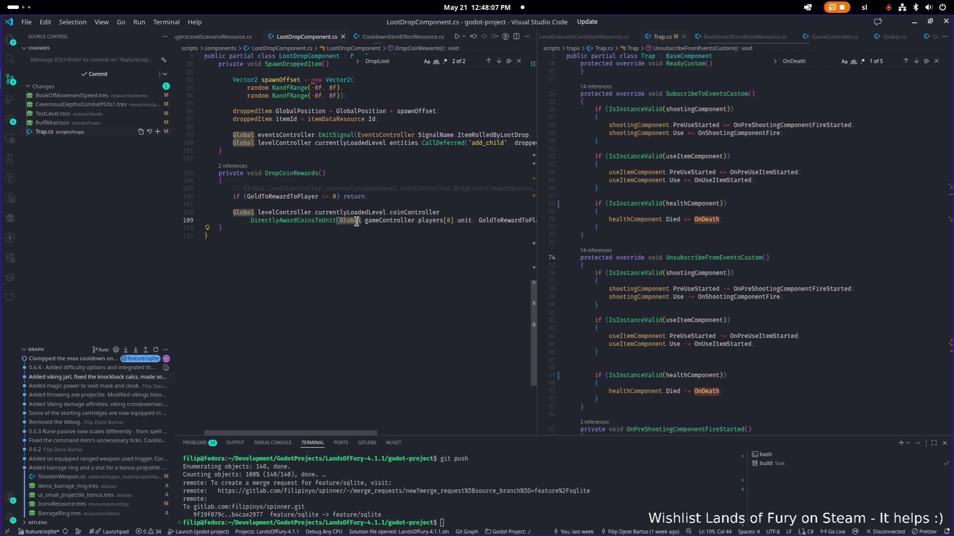
{"action": "key", "text": "ctrl+p"}
{"action": "type", "text": "inventor"}
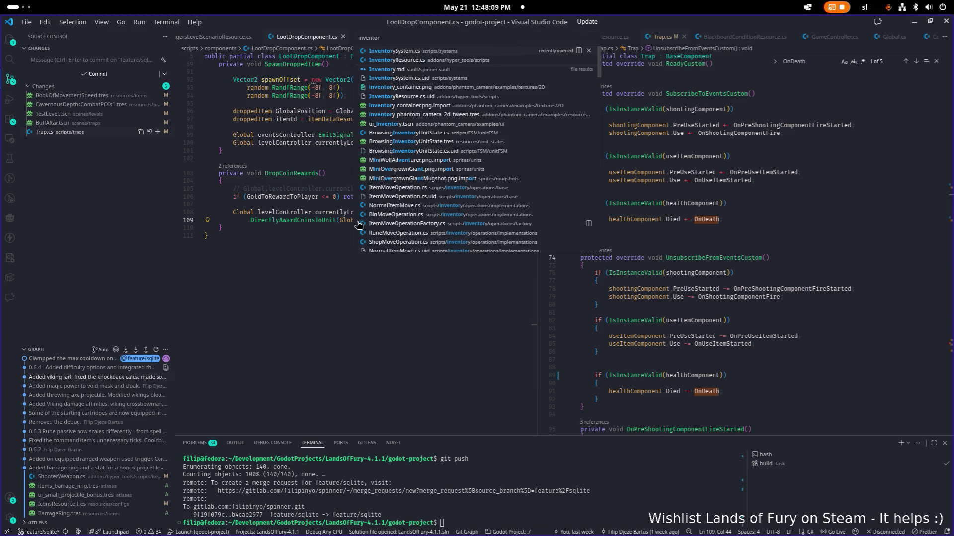
{"action": "key", "text": "Return"}
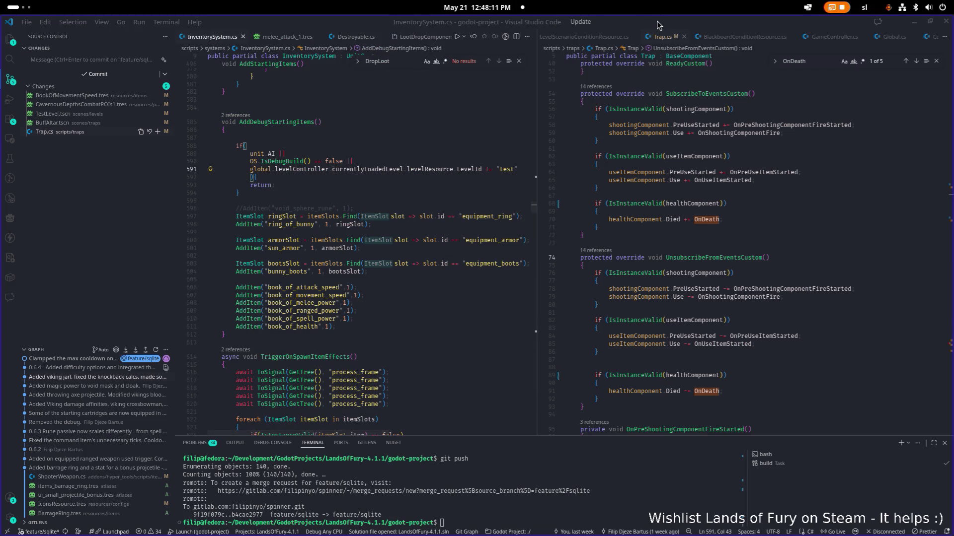
{"action": "key", "text": "alt+Tab"}
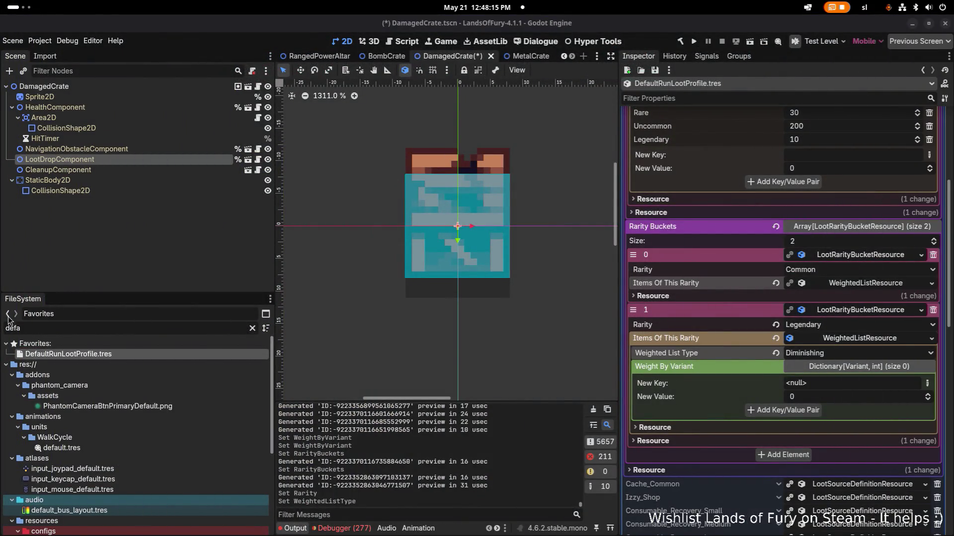
- Add String keys book_of_attack_speed, book_of_movement_speed and book_of_melee_power at weight 1
{"action": "left_click", "coordinate": [927, 383]}
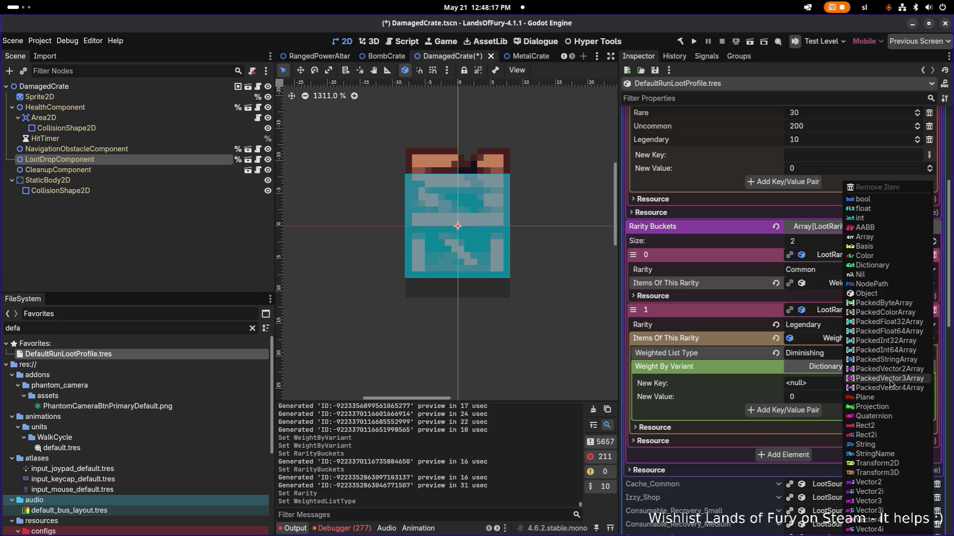
{"action": "left_click", "coordinate": [874, 445]}
{"action": "type", "text": "book_of_attack_speed"}
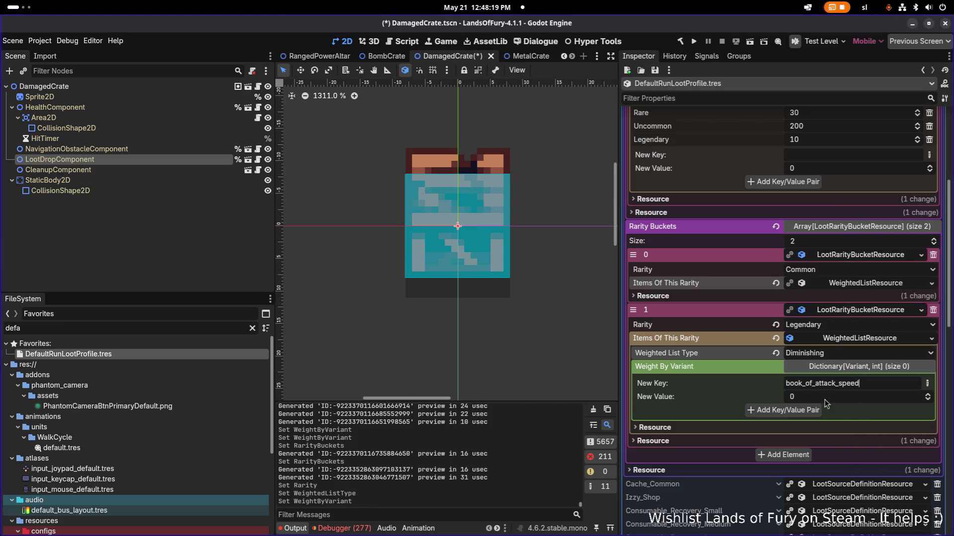
{"action": "left_click", "coordinate": [784, 410]}
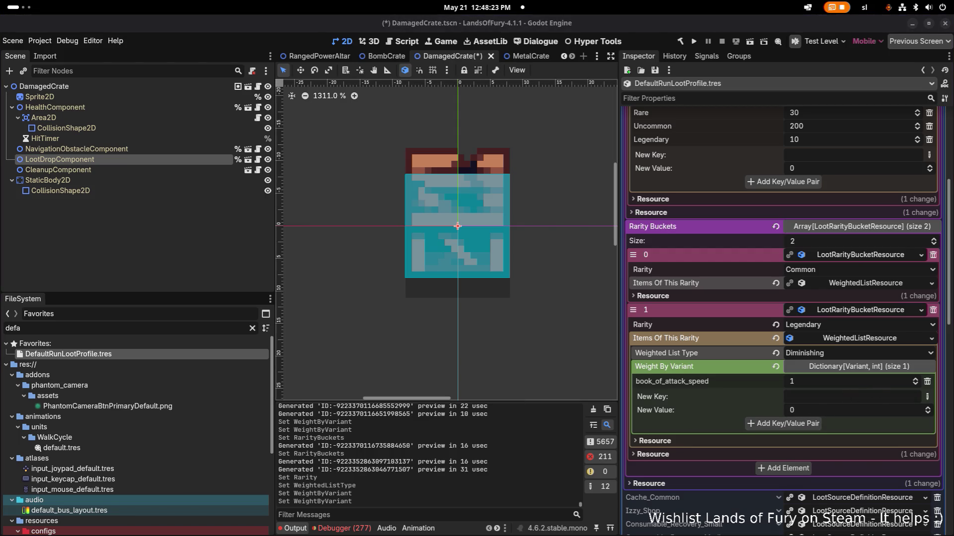
{"action": "left_click", "coordinate": [817, 393]}
{"action": "type", "text": "book_of_movement_speed"}
{"action": "left_click", "coordinate": [818, 413]}
{"action": "type", "text": "1"}
{"action": "left_click", "coordinate": [815, 424]}
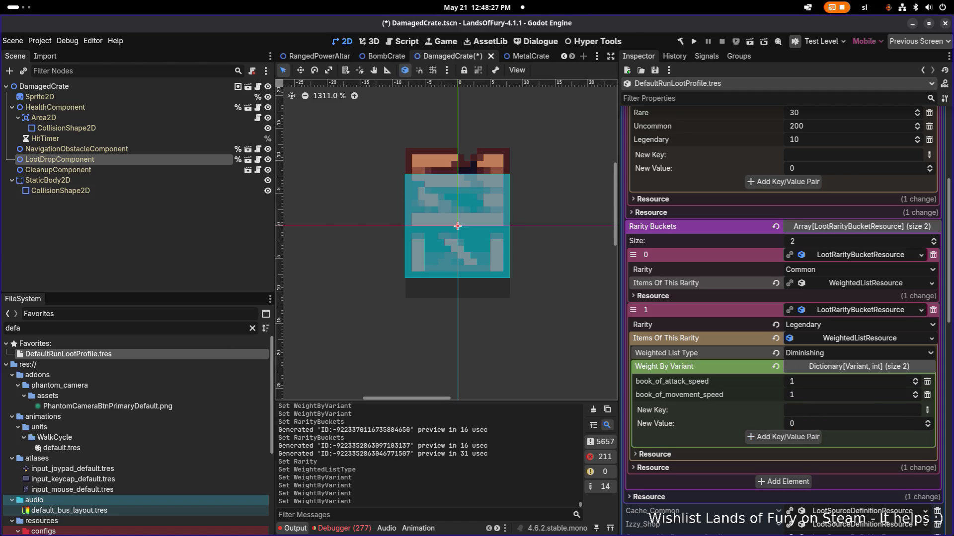
{"action": "left_click", "coordinate": [853, 411]}
{"action": "type", "text": "1"}
{"action": "left_click", "coordinate": [830, 426]}
{"action": "type", "text": "1"}
{"action": "left_click", "coordinate": [808, 438]}
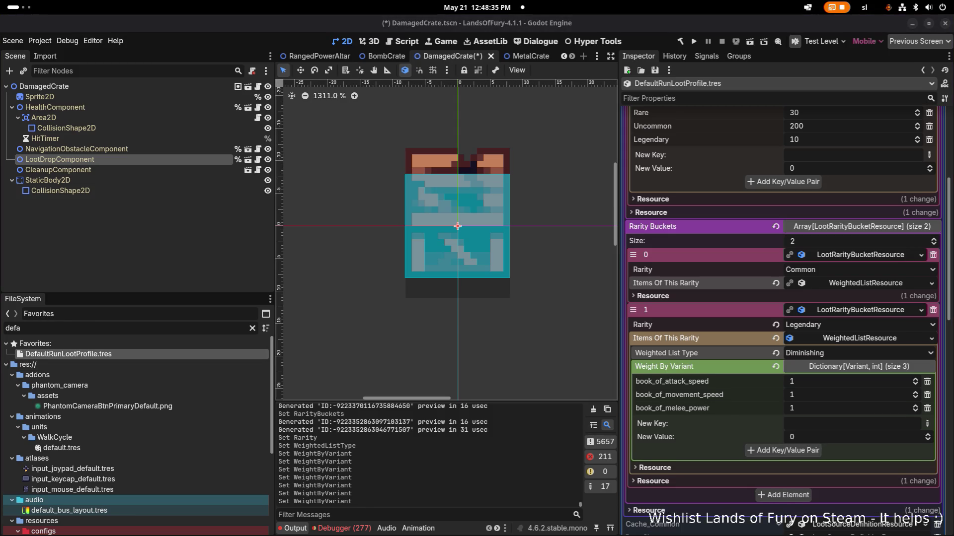
- Add book_of_ranged_power, book_of_spell_power and book_of_health to the Legendary weights at 1
{"action": "left_click", "coordinate": [827, 422]}
{"action": "type", "text": "book_of_ranged_power"}
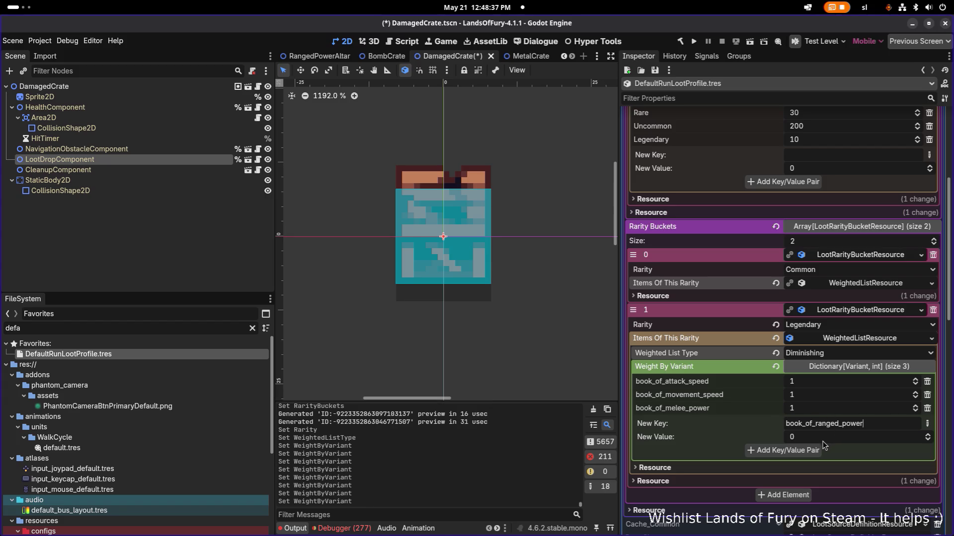
{"action": "left_click", "coordinate": [795, 437]}
{"action": "type", "text": "1"}
{"action": "left_click", "coordinate": [815, 450]}
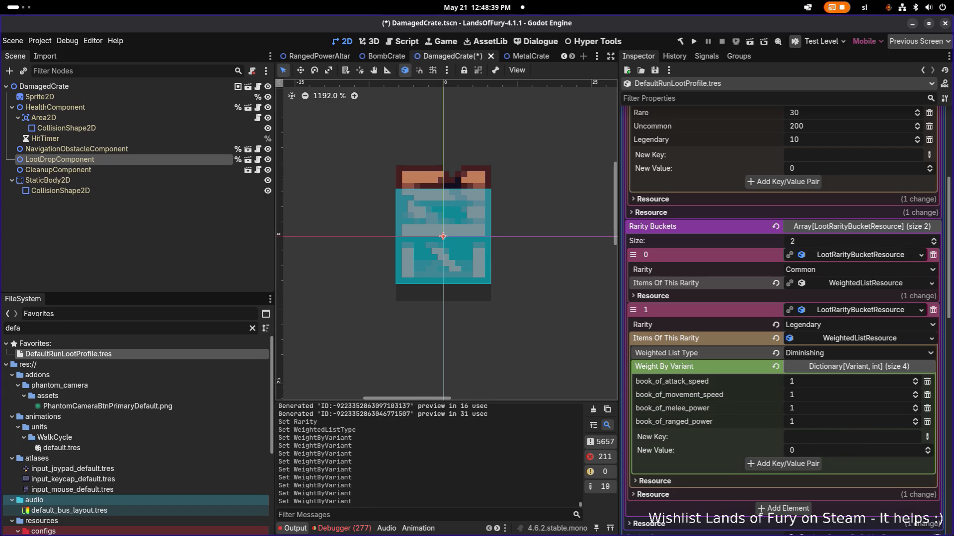
{"action": "left_click", "coordinate": [807, 438]}
{"action": "type", "text": "1"}
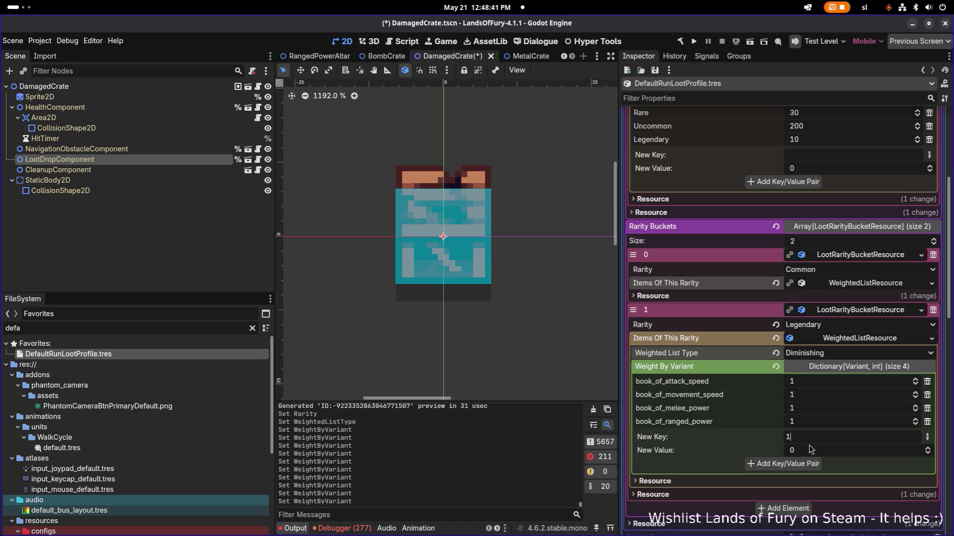
{"action": "left_click", "coordinate": [811, 452]}
{"action": "type", "text": "book_of_spell_power"}
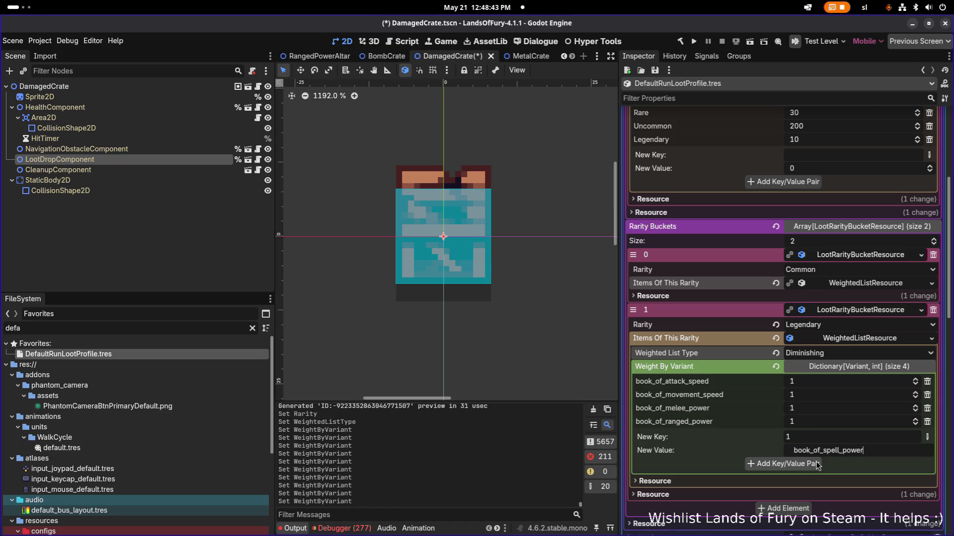
{"action": "left_click", "coordinate": [815, 437]}
{"action": "key", "text": "ctrl+a"}
{"action": "type", "text": "book_of_spell_power"}
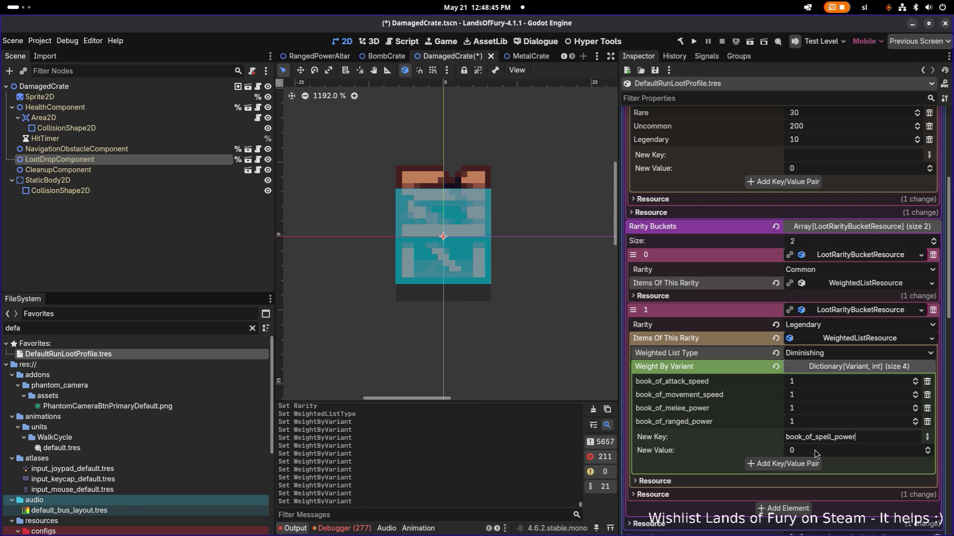
{"action": "left_click", "coordinate": [794, 464]}
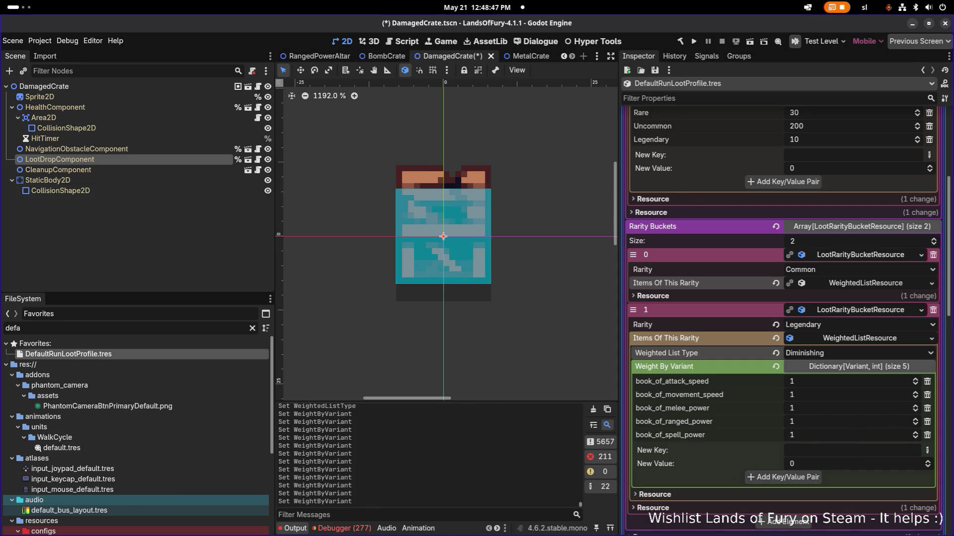
{"action": "left_click", "coordinate": [818, 449]}
{"action": "type", "text": "book_of_health"}
{"action": "scroll", "coordinate": [810, 465], "scroll_direction": "up", "scroll_amount": 1}
{"action": "left_click", "coordinate": [787, 478]}
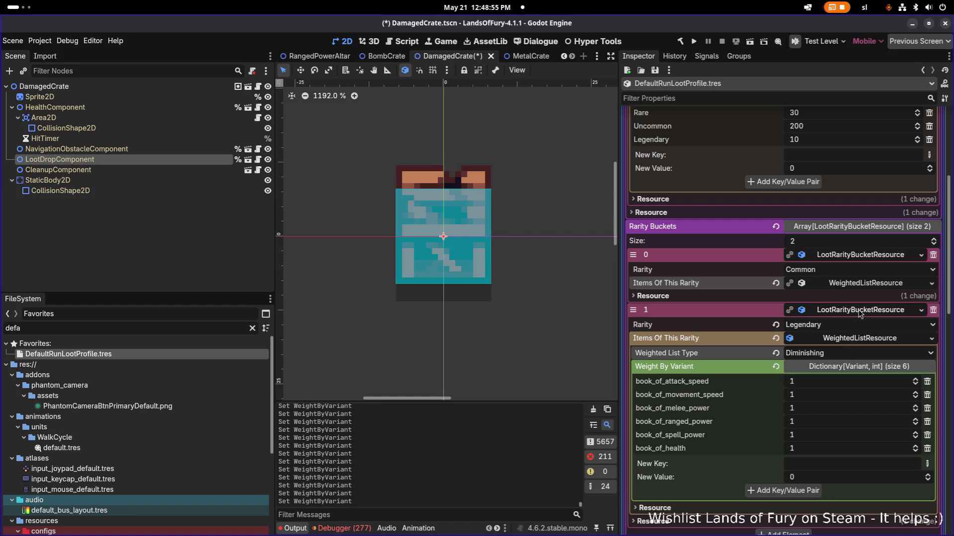
{"action": "scroll", "coordinate": [843, 351], "scroll_direction": "down", "scroll_amount": 2}
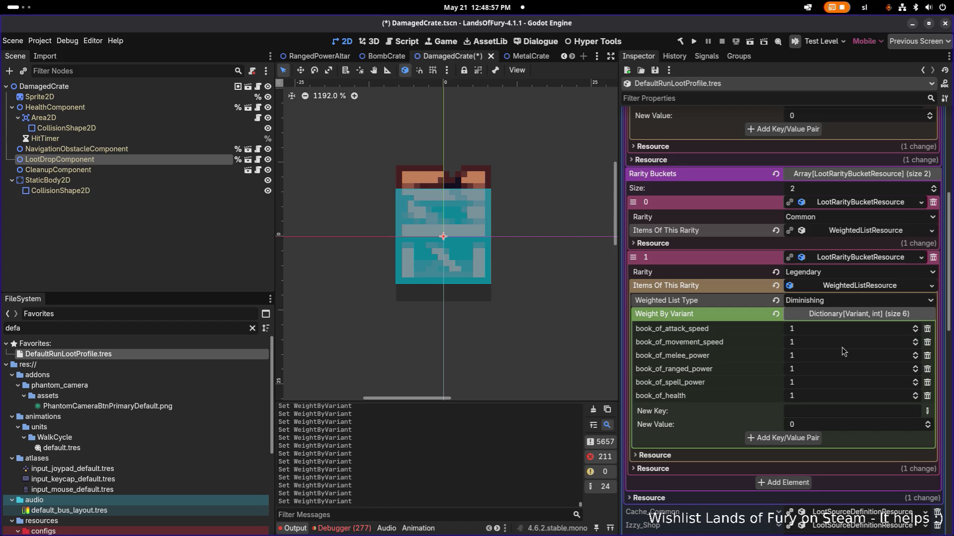
{"action": "left_click", "coordinate": [861, 287]}
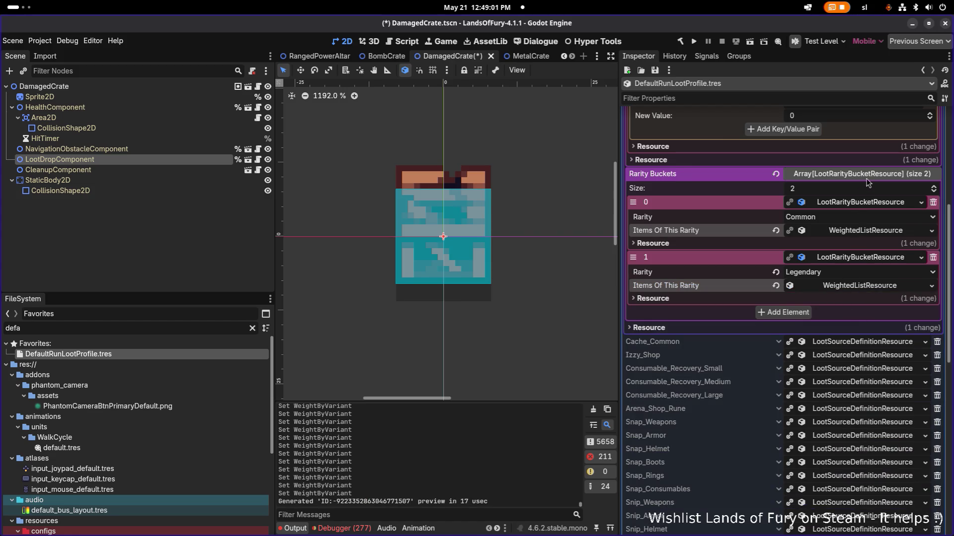
- Remove an accidentally added third rarity bucket and save with Ctrl+S
{"action": "left_click", "coordinate": [795, 318]}
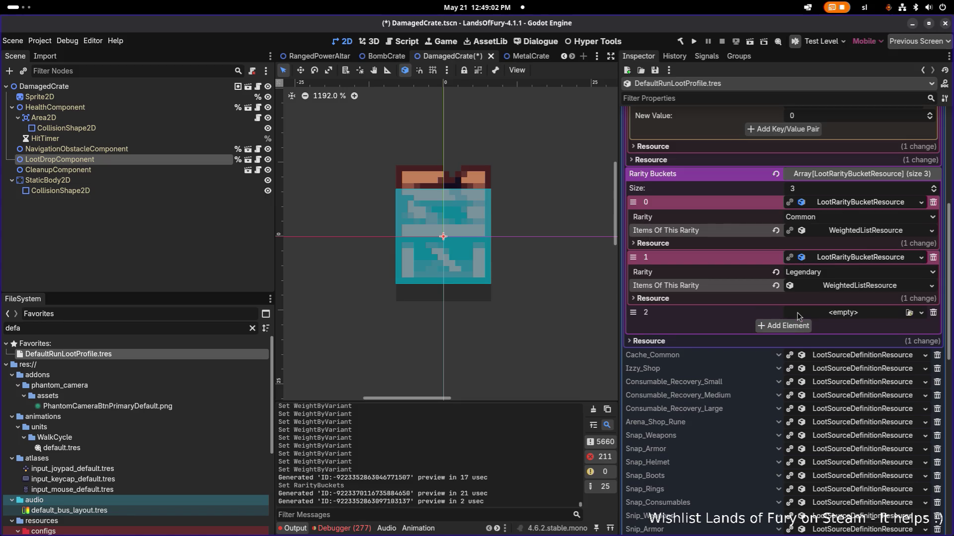
{"action": "left_click", "coordinate": [933, 313]}
{"action": "key", "text": "ctrl+s"}
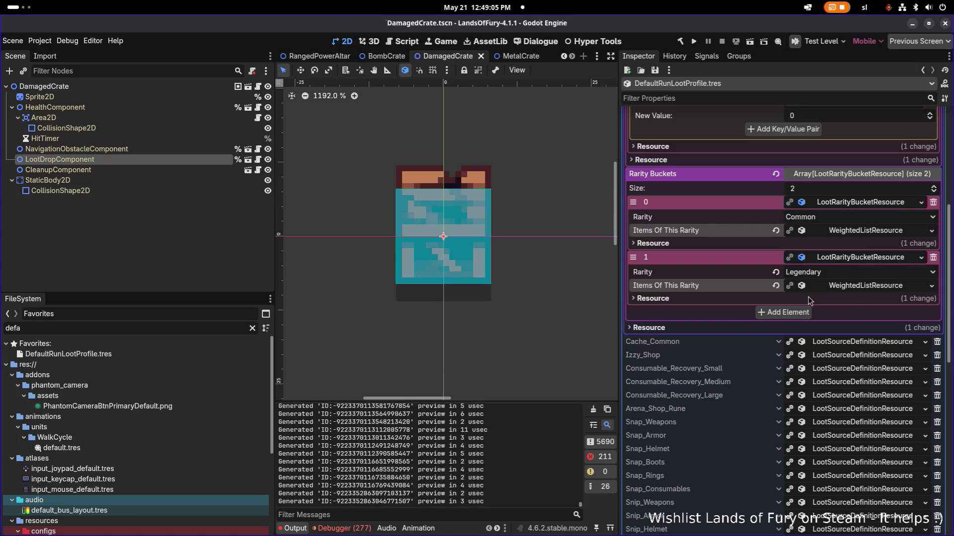
- Review the Legendary items, then collapse the Legendary and first rarity buckets
{"action": "left_click", "coordinate": [843, 286]}
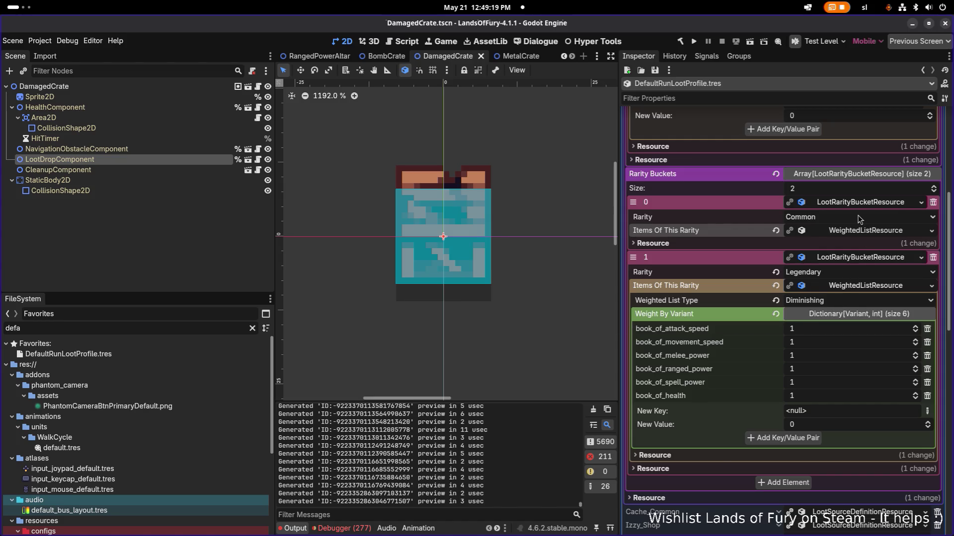
{"action": "left_click", "coordinate": [846, 262]}
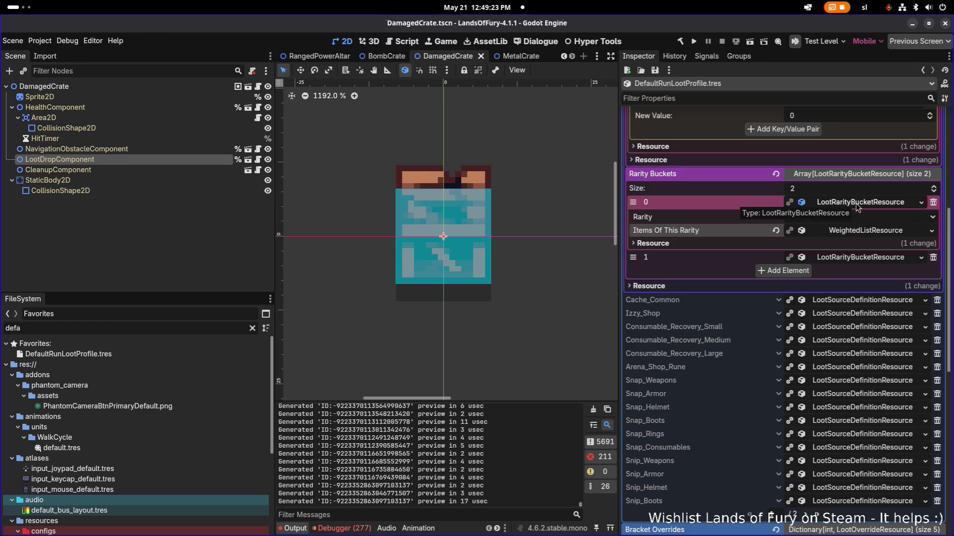
{"action": "scroll", "coordinate": [844, 228], "scroll_direction": "up", "scroll_amount": 5}
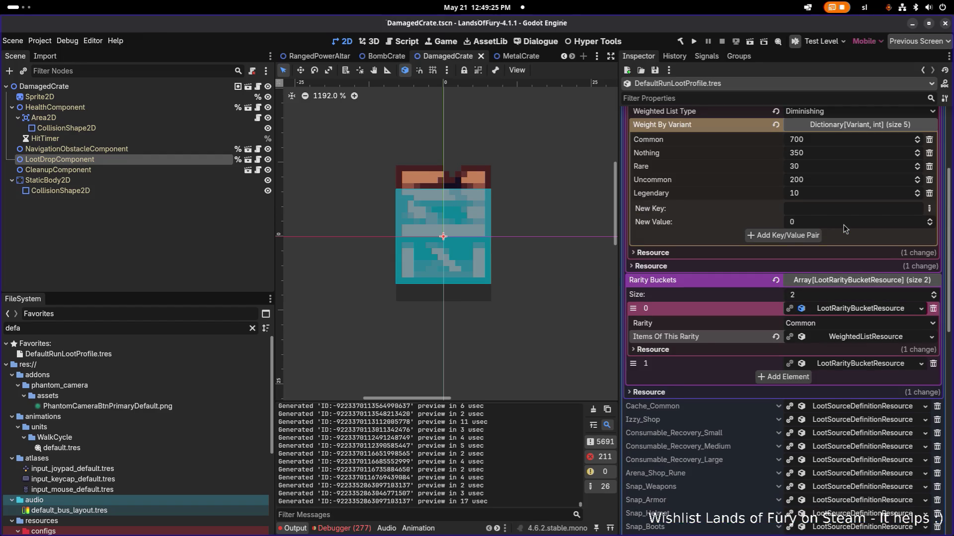
{"action": "left_click", "coordinate": [852, 309]}
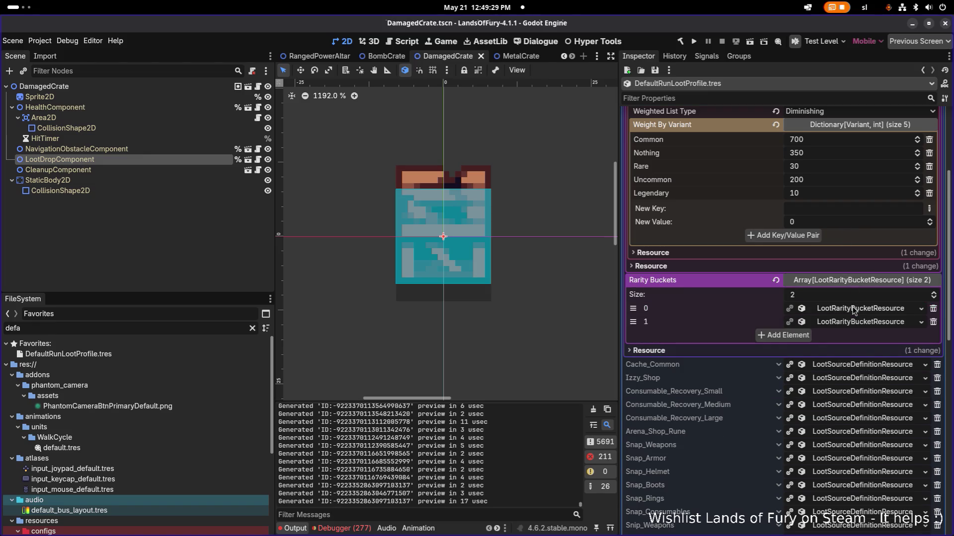
{"action": "scroll", "coordinate": [852, 308], "scroll_direction": "down", "scroll_amount": 6}
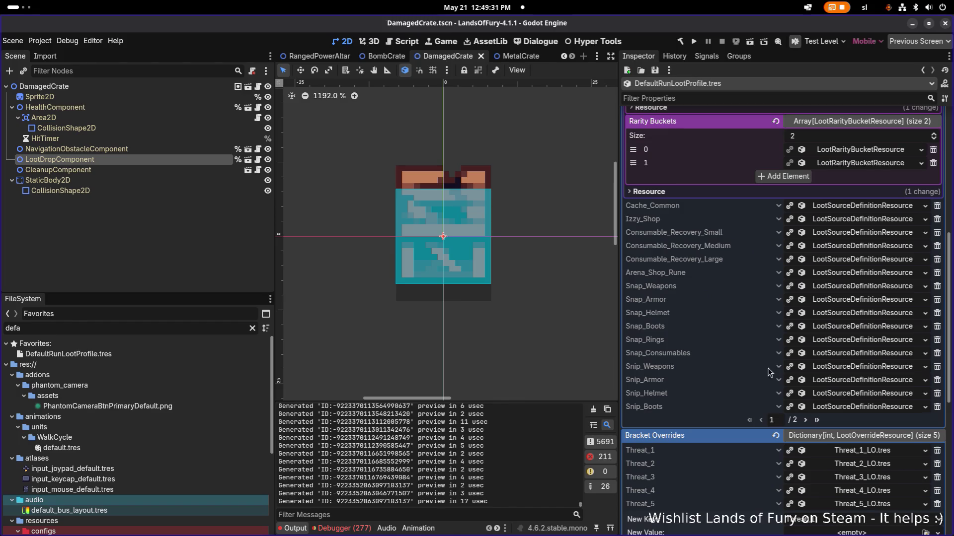
{"action": "scroll", "coordinate": [810, 420], "scroll_direction": "down", "scroll_amount": 12}
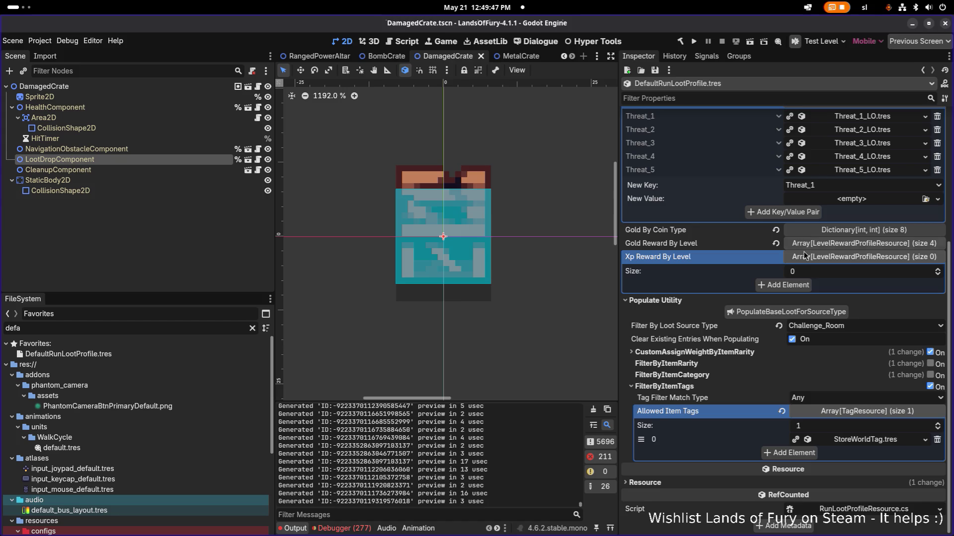
- Open Challenge_Room's Legendary bucket weights and add String key book_of_attack_speed
{"action": "scroll", "coordinate": [764, 267], "scroll_direction": "up", "scroll_amount": 2}
{"action": "scroll", "coordinate": [774, 263], "scroll_direction": "up", "scroll_amount": 3}
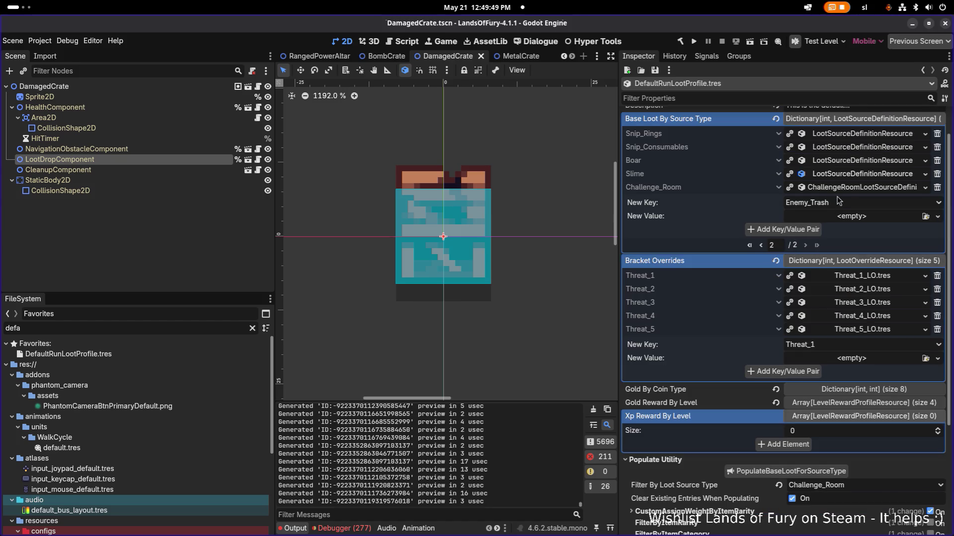
{"action": "left_click", "coordinate": [863, 189]}
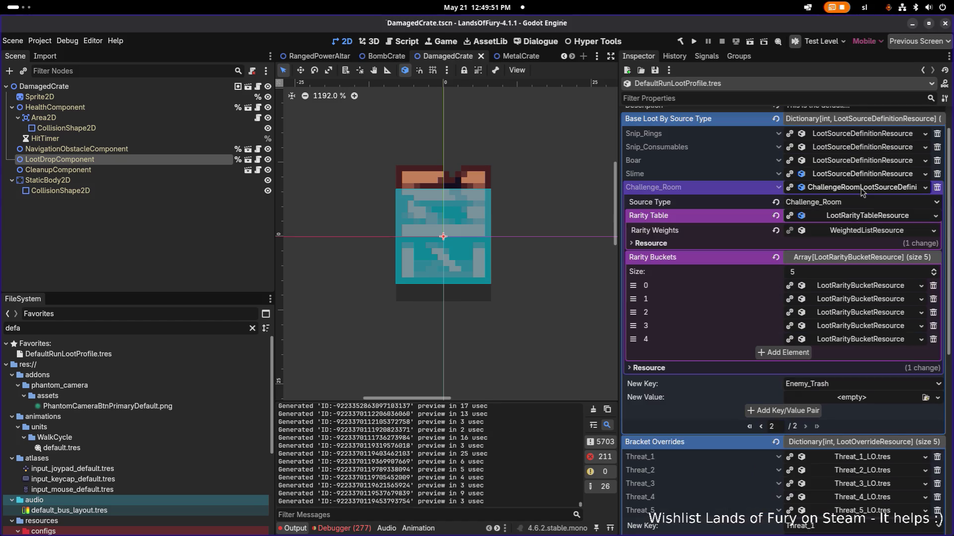
{"action": "left_click", "coordinate": [852, 342]}
{"action": "left_click", "coordinate": [851, 368]}
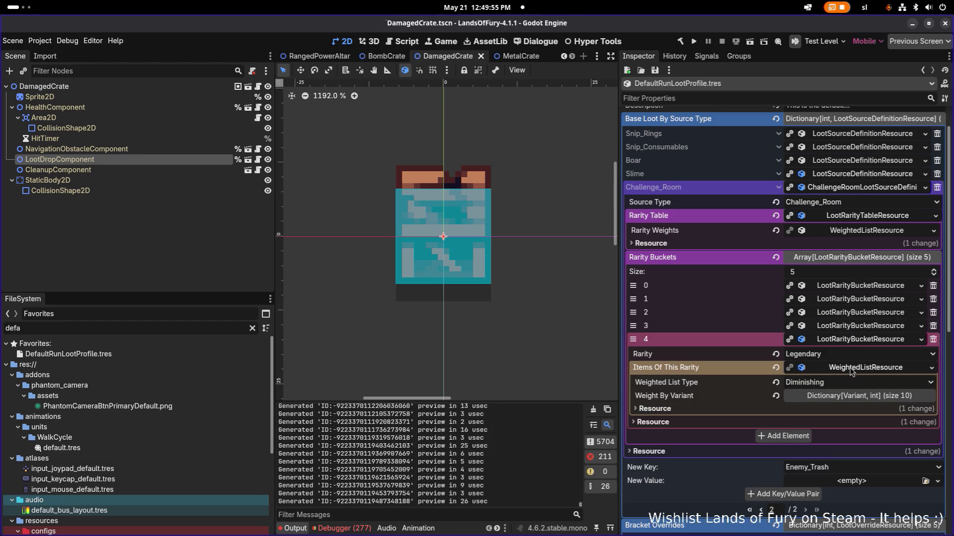
{"action": "left_click", "coordinate": [849, 396]}
{"action": "scroll", "coordinate": [845, 389], "scroll_direction": "down", "scroll_amount": 3}
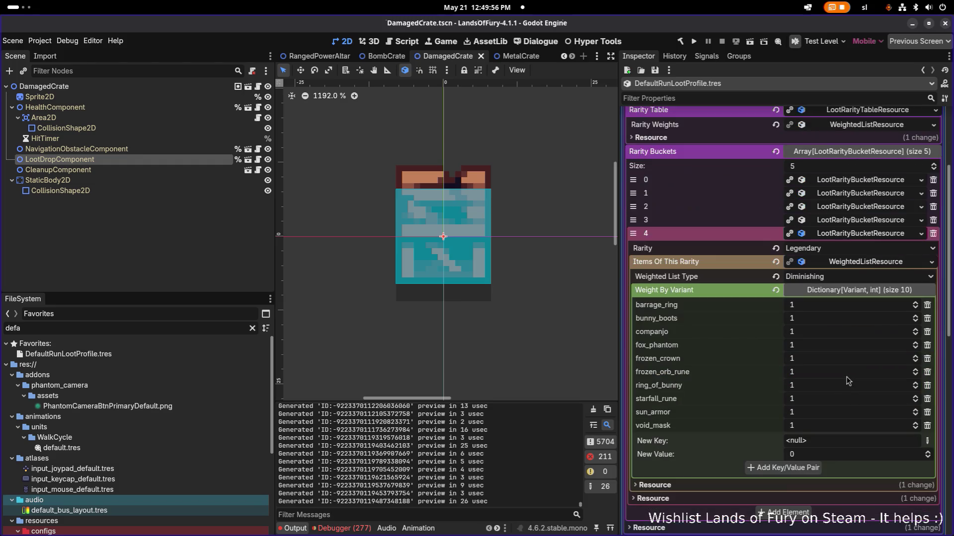
{"action": "left_click", "coordinate": [927, 442]}
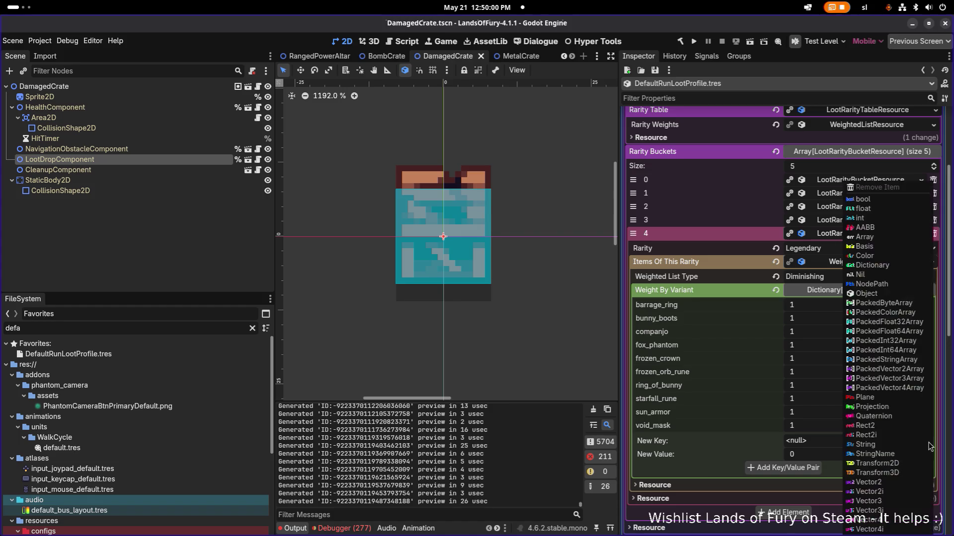
{"action": "left_click", "coordinate": [890, 447]}
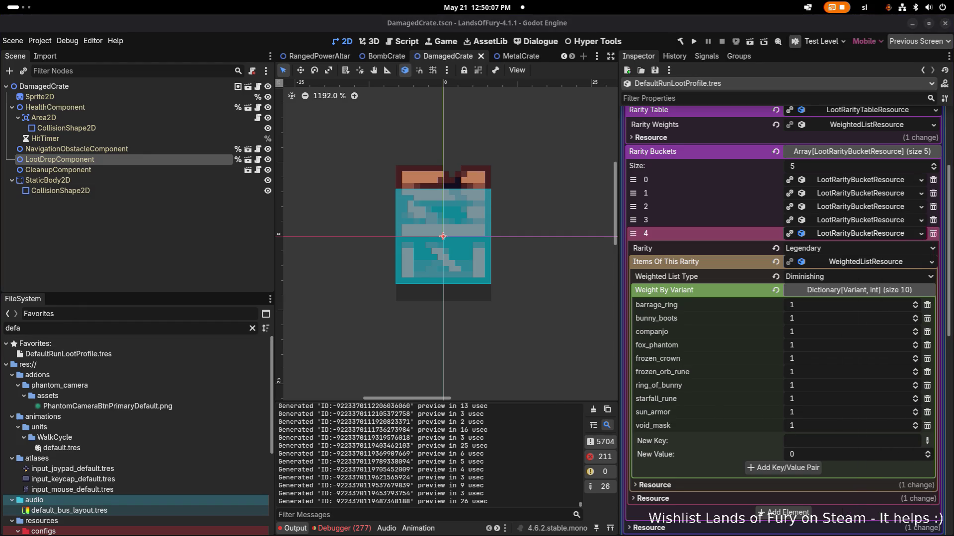
{"action": "left_click", "coordinate": [851, 442]}
{"action": "type", "text": "book_of_attack_speed"}
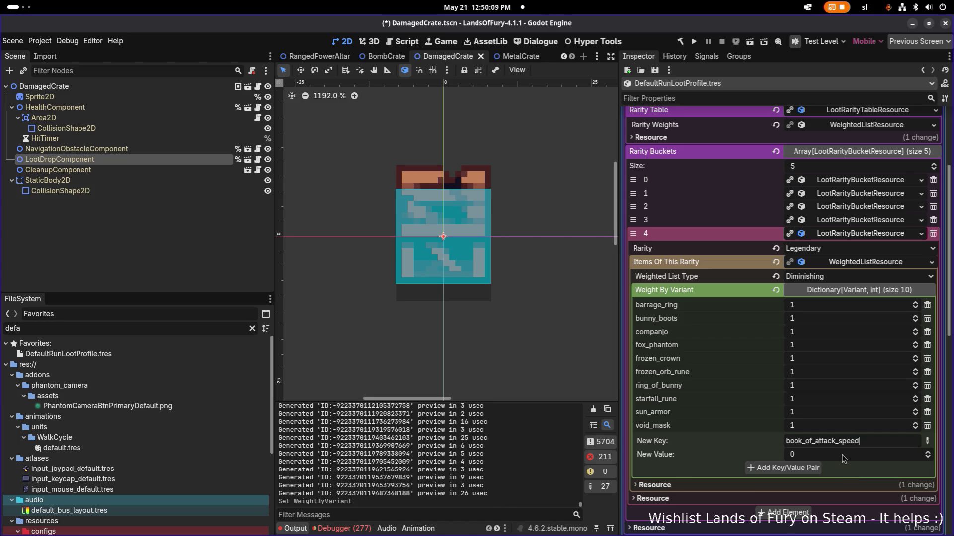
{"action": "left_click", "coordinate": [801, 468]}
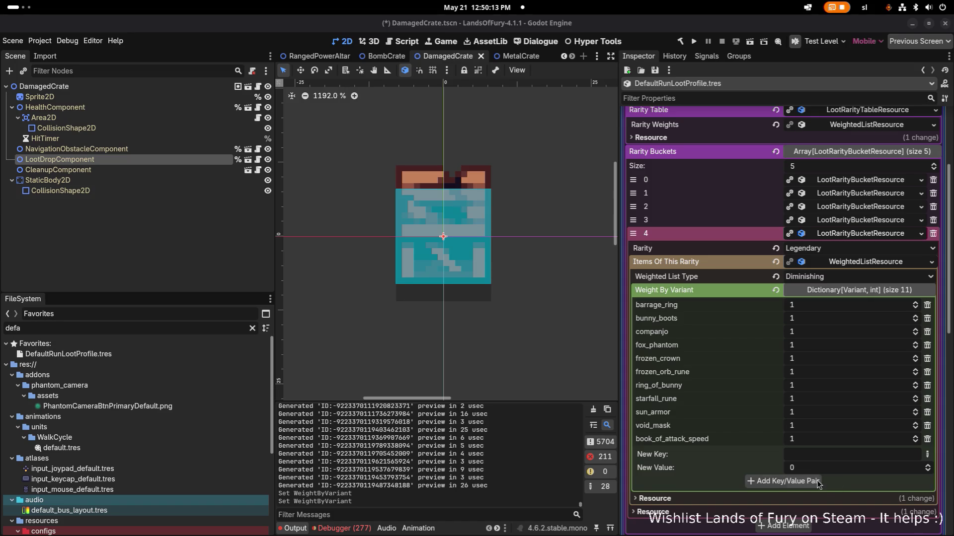
- Add book_of_movement_speed, book_of_spell_power and book_of_health at weight 1, then save
{"action": "left_click", "coordinate": [824, 457]}
{"action": "type", "text": "book_of_movement_speed"}
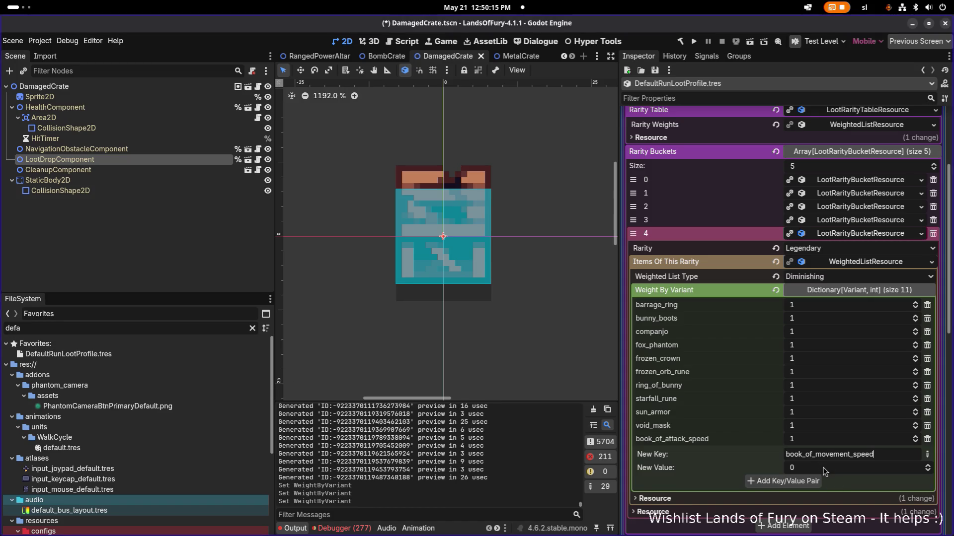
{"action": "left_click", "coordinate": [812, 481]}
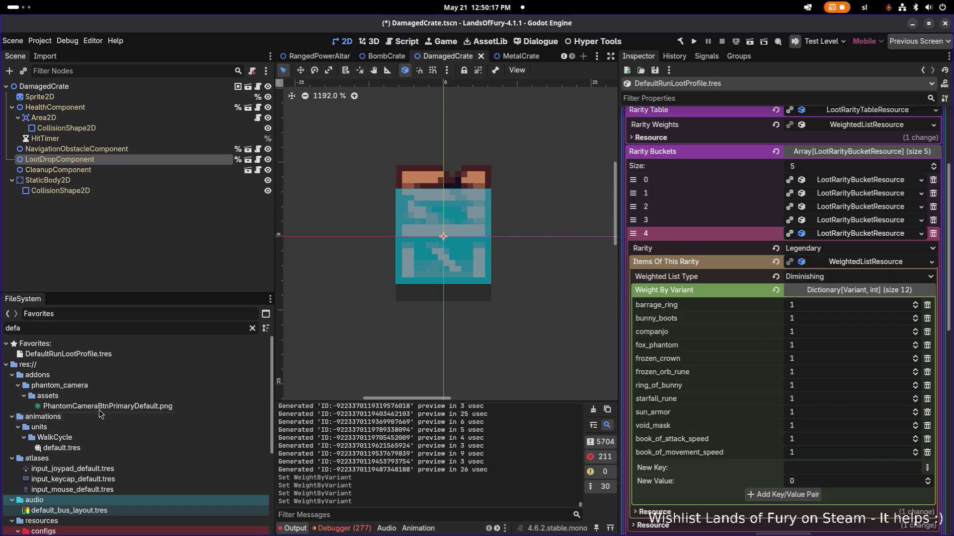
{"action": "mouse_move", "coordinate": [44, 407]}
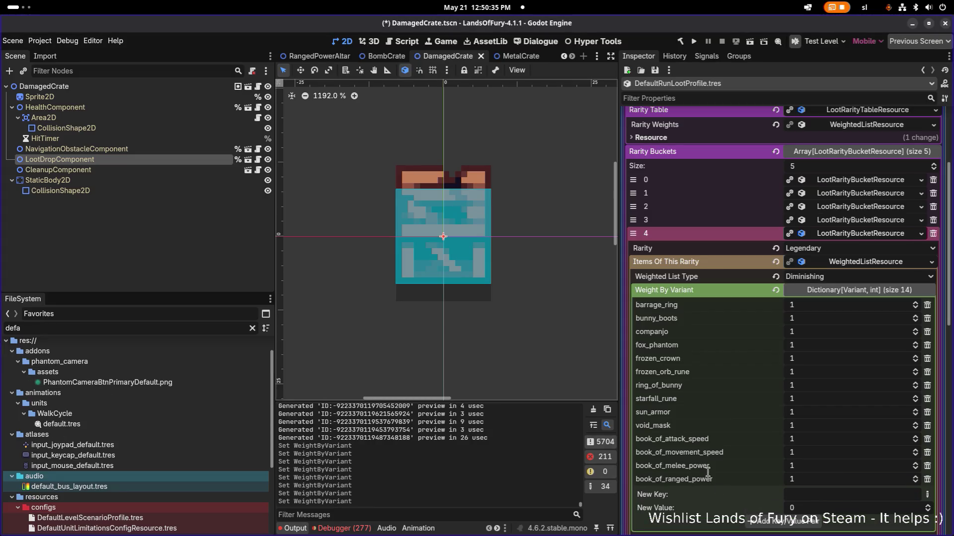
{"action": "type", "text": "book_of_spell_power"}
{"action": "left_click", "coordinate": [810, 522]}
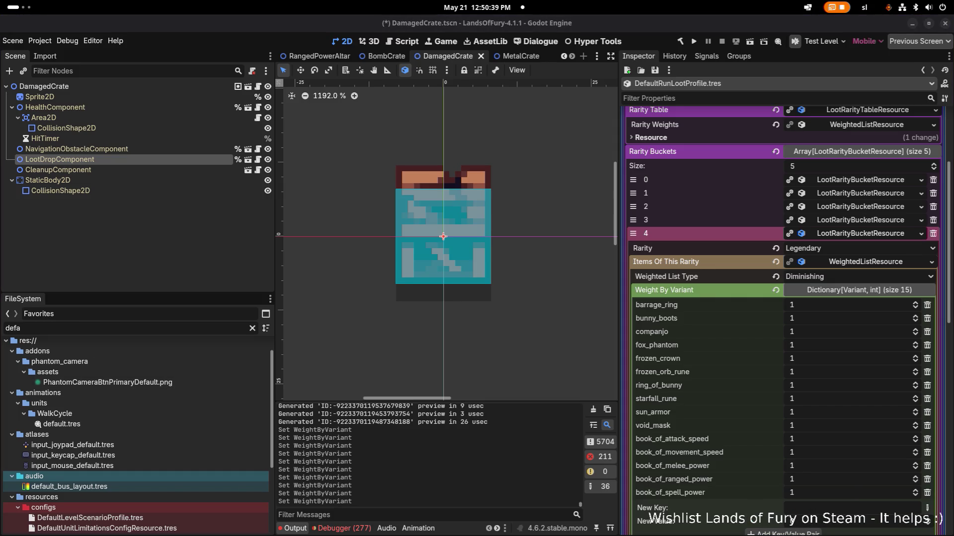
{"action": "left_click", "coordinate": [840, 508]}
{"action": "type", "text": "book_of_health"}
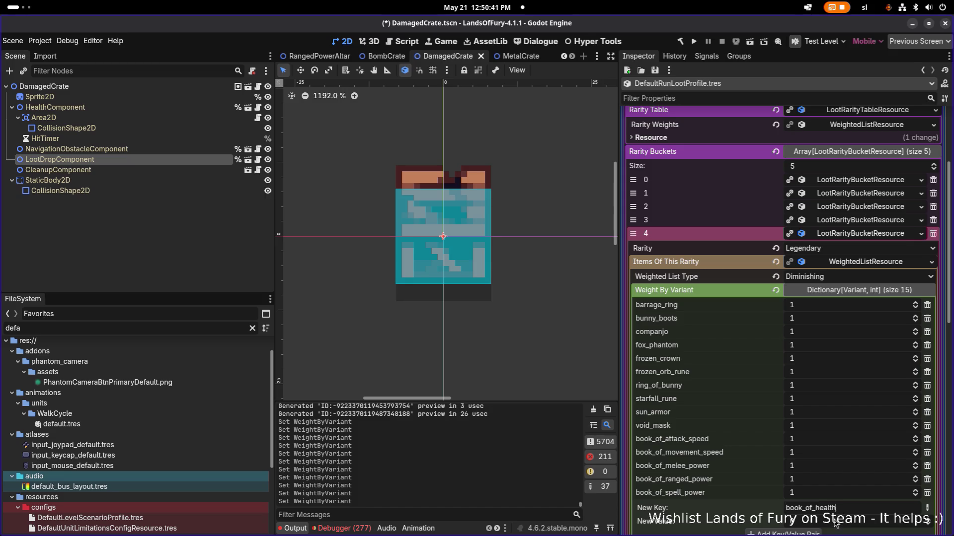
{"action": "key", "text": "Tab"}
{"action": "type", "text": "1"}
{"action": "scroll", "coordinate": [783, 458], "scroll_direction": "down", "scroll_amount": 2}
{"action": "left_click", "coordinate": [801, 430]}
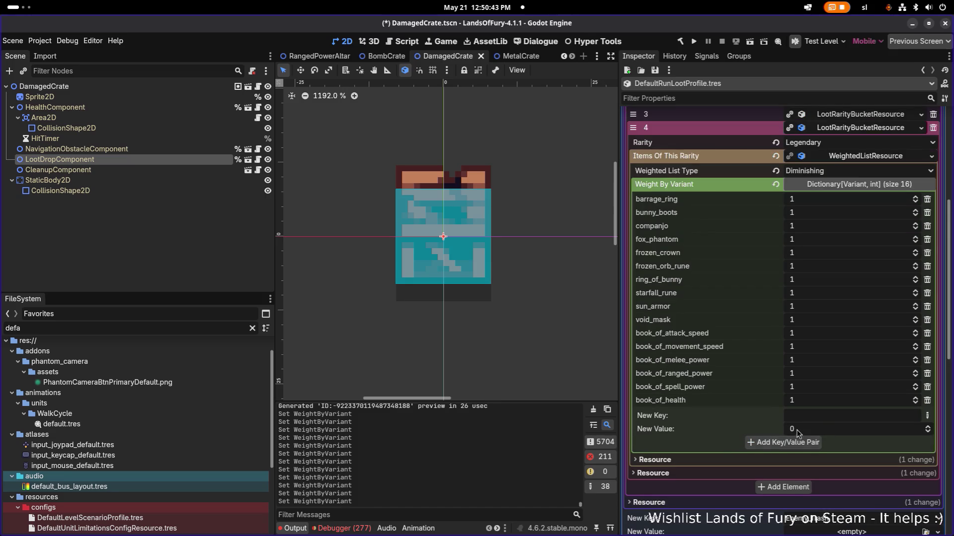
{"action": "key", "text": "ctrl+s"}
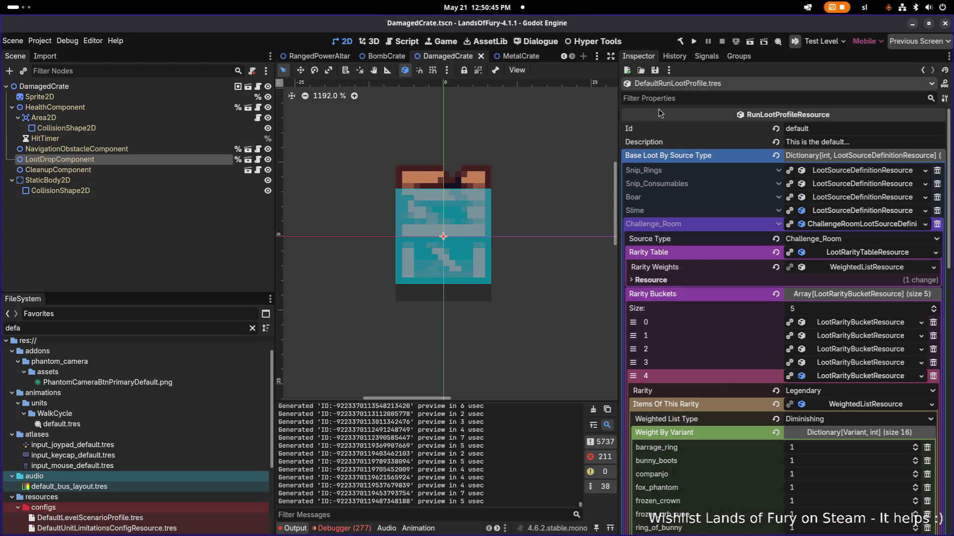
- Save the DefaultRunLootProfile resource from the Inspector's save menu
{"action": "left_click", "coordinate": [655, 70]}
{"action": "left_click", "coordinate": [660, 82]}
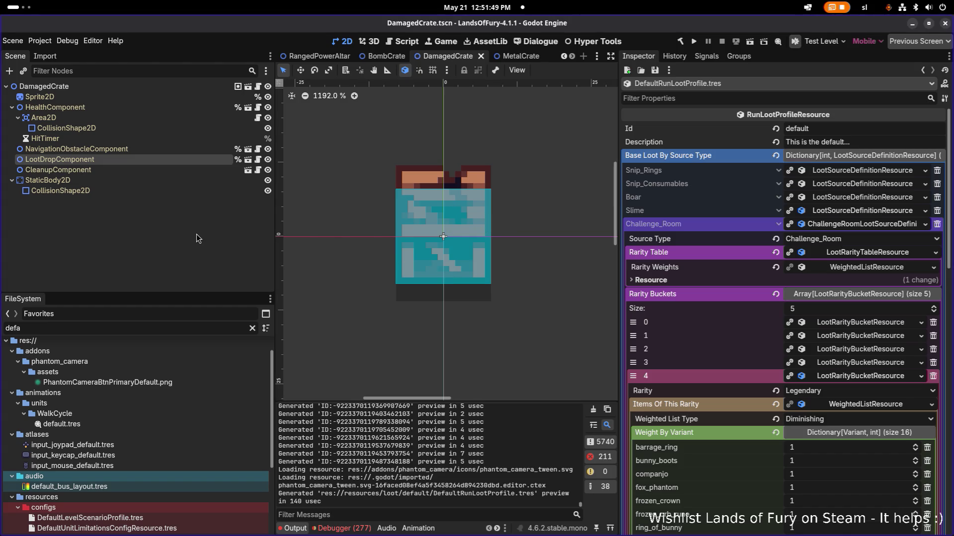
{"action": "key", "text": "alt+Tab"}
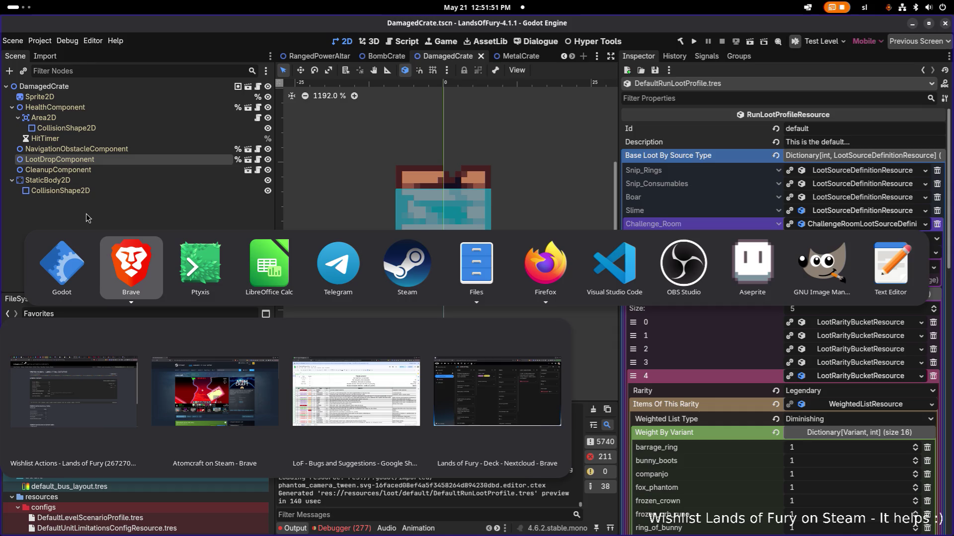
{"action": "key", "text": "Escape"}
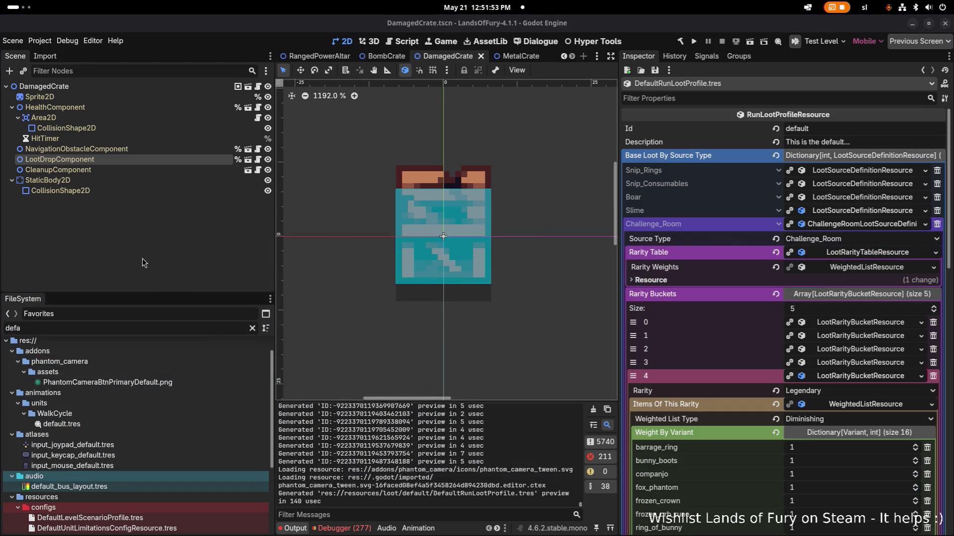